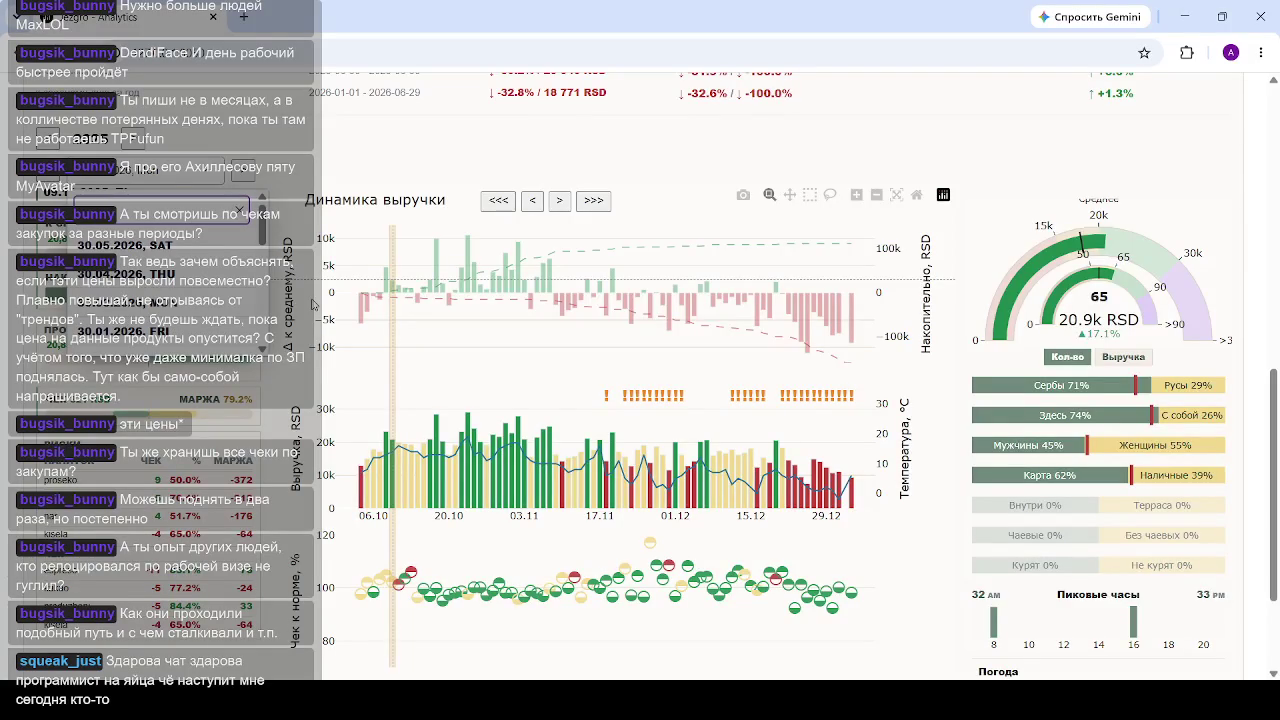
Step: Change the dashboard date from 30.07.2025 to 13.04.2026: 32 checks, 11.1k RSD, down 47.2%
{"action": "key", "text": "Return"}
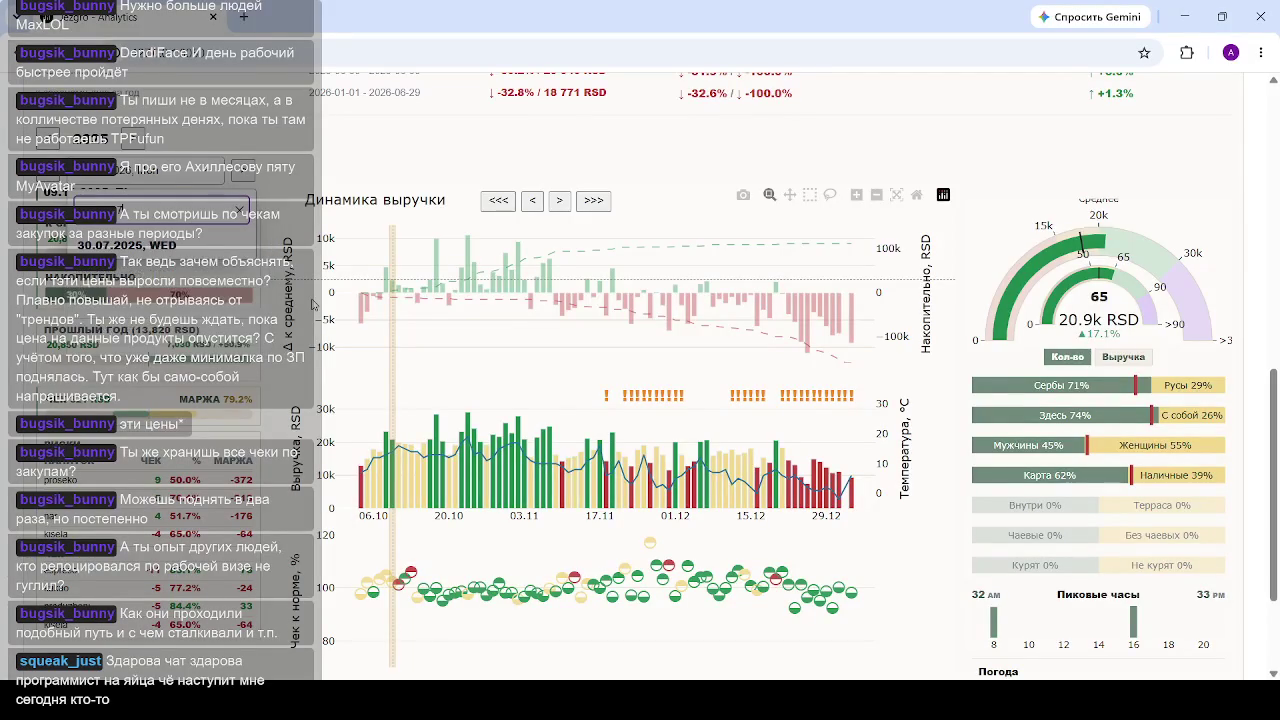
{"action": "key", "text": "Down"}
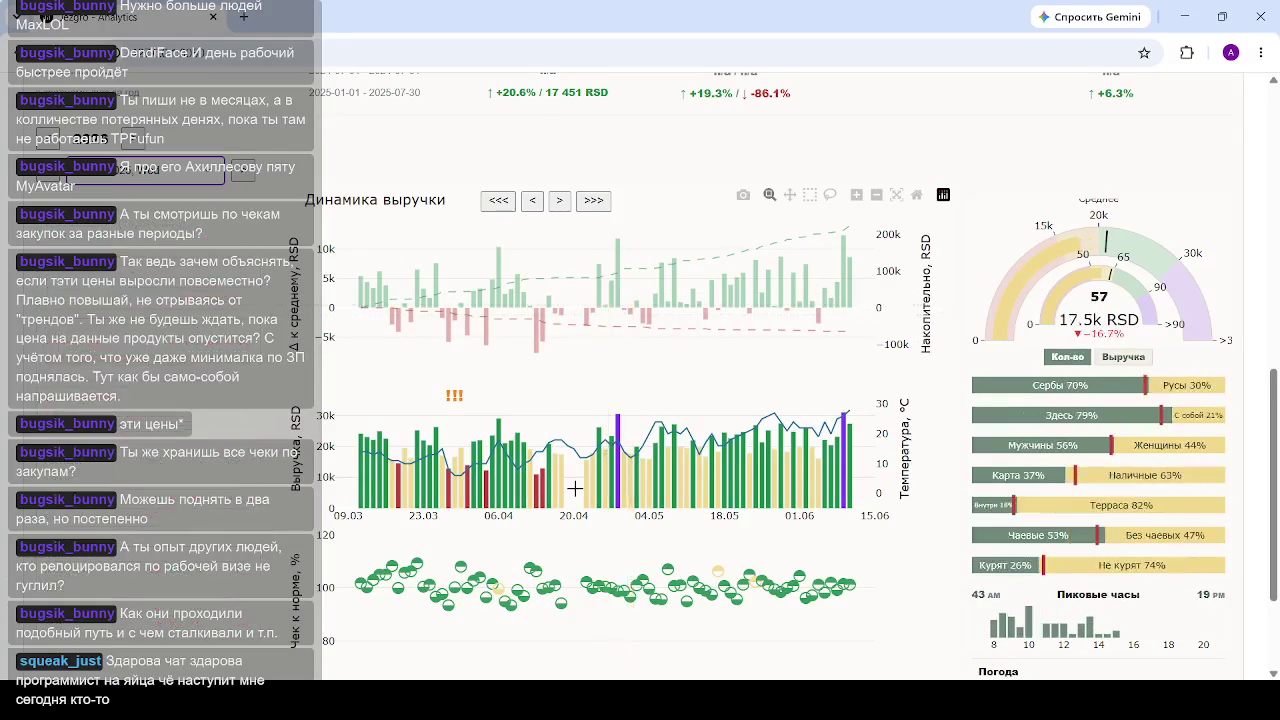
{"action": "mouse_move", "coordinate": [536, 460]}
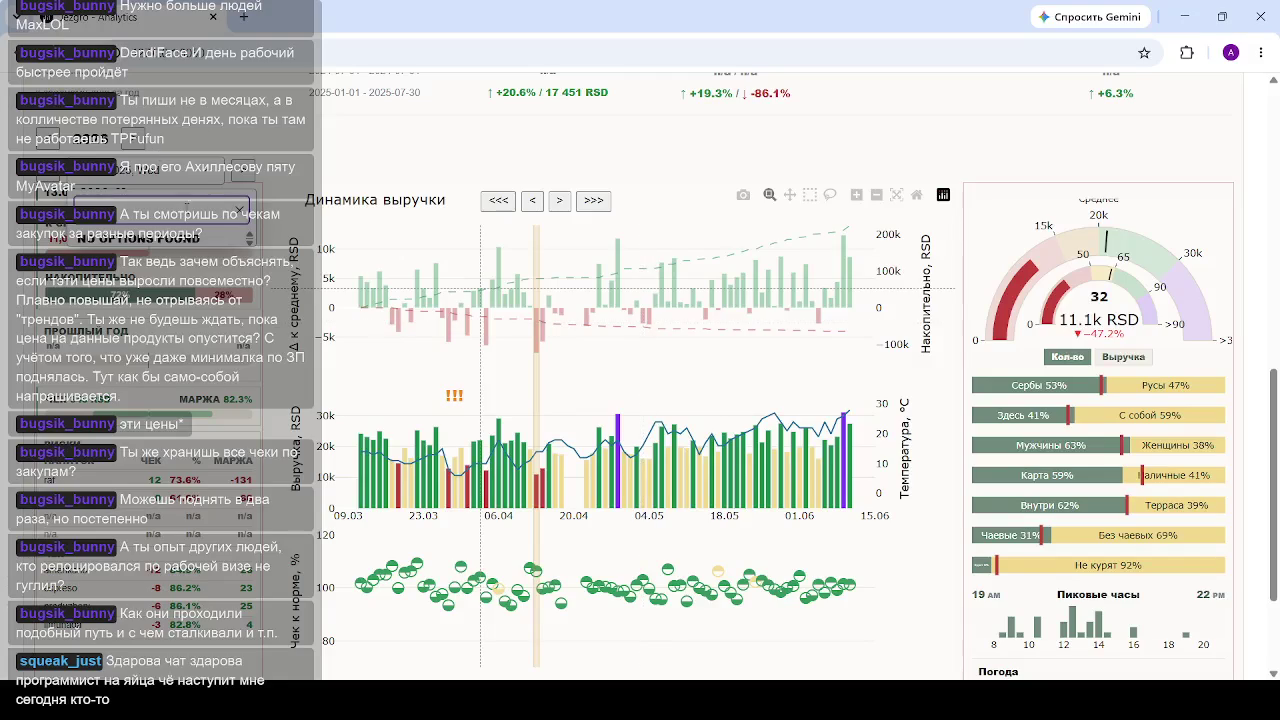
{"action": "left_click", "coordinate": [332, 180]}
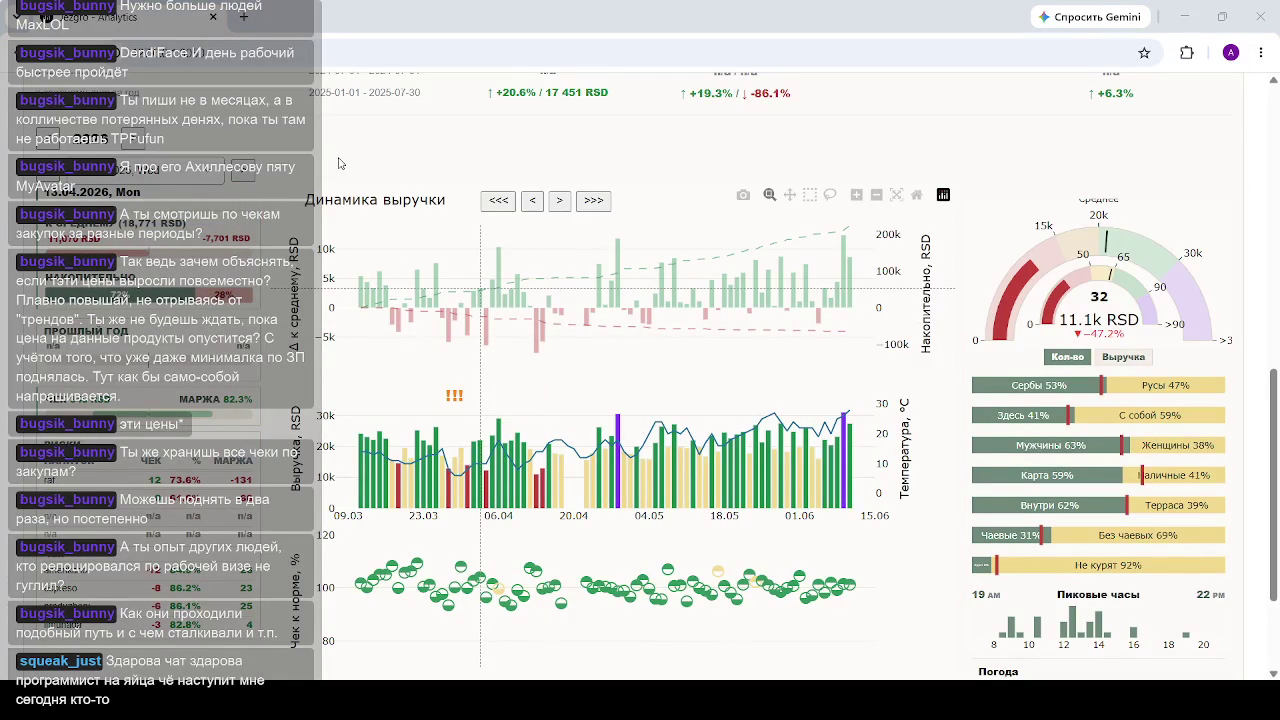
Step: Select the 26.05 bar on the revenue chart to show 75 checks and 25.3k RSD
{"action": "left_click", "coordinate": [768, 460]}
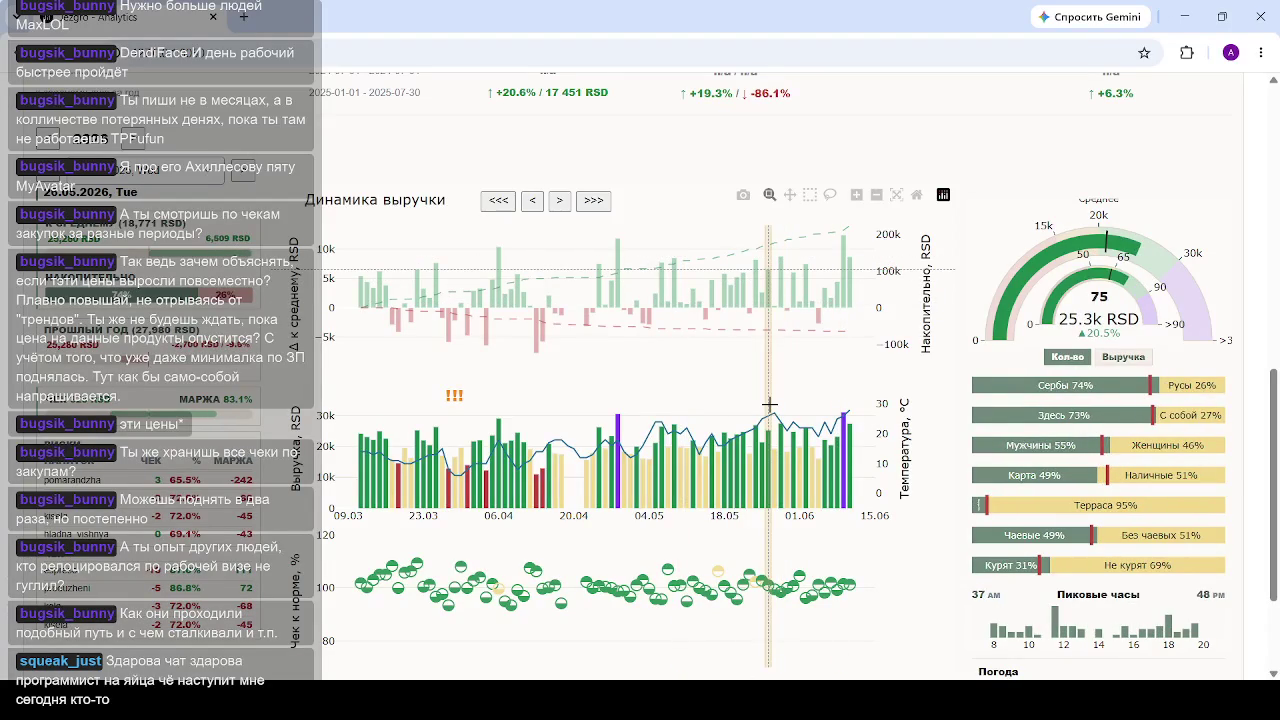
Step: Scroll the page down and back up while 05.06.2026 loads: 68 checks, 22.2k RSD
{"action": "scroll", "coordinate": [716, 530], "scroll_direction": "down", "scroll_amount": 1}
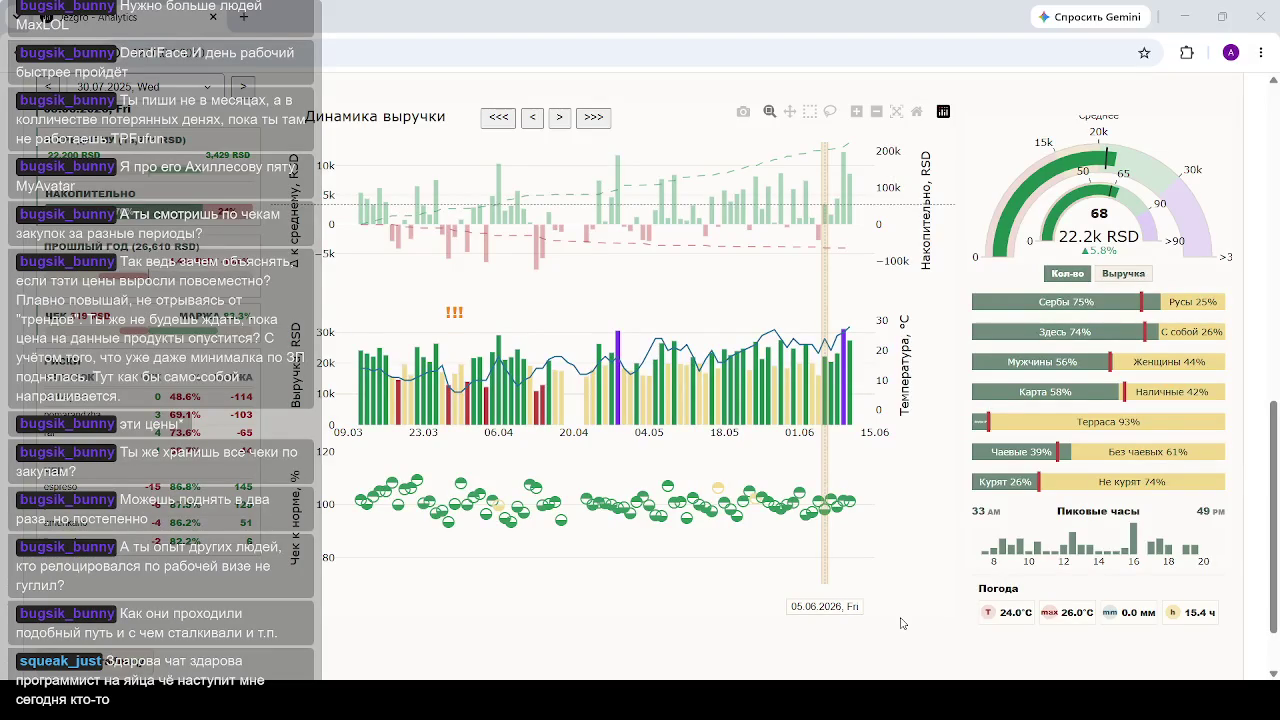
{"action": "scroll", "coordinate": [882, 385], "scroll_direction": "up", "scroll_amount": 4}
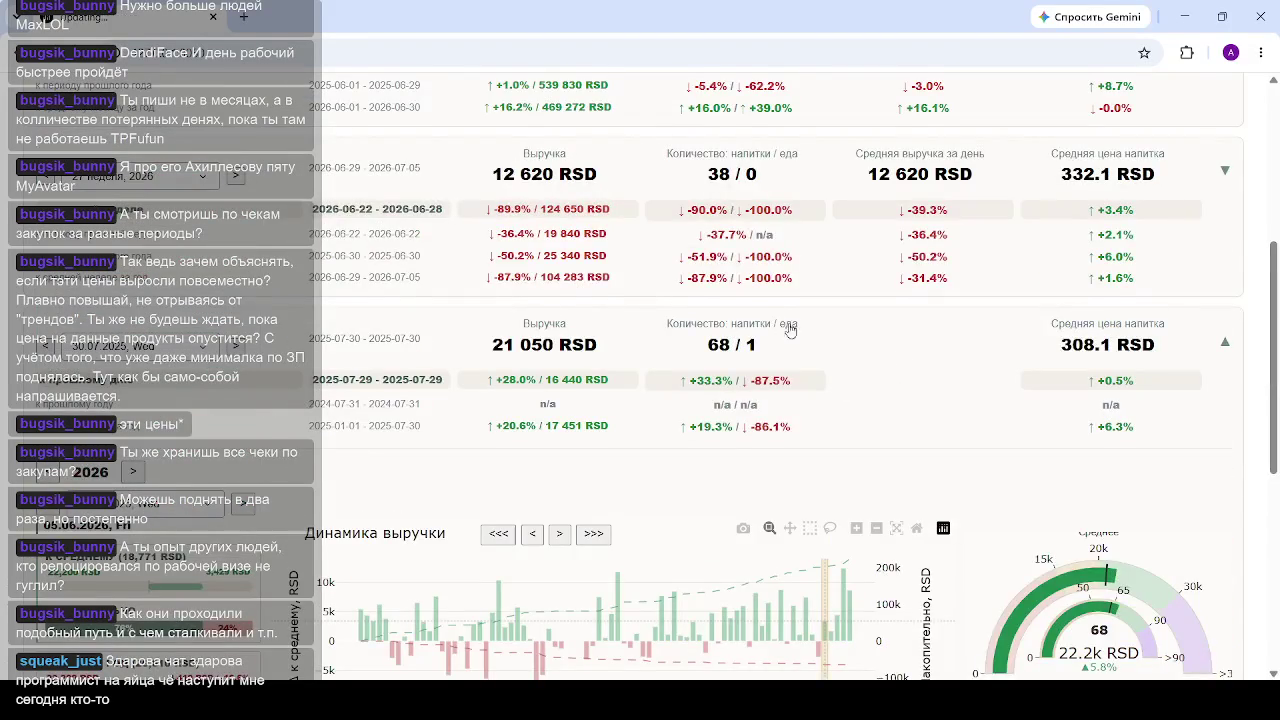
Step: Scroll through the comparison cards, including June 2026 at 545 410 RSD, down 3.3% against May
{"action": "scroll", "coordinate": [789, 331], "scroll_direction": "up", "scroll_amount": 2}
{"action": "scroll", "coordinate": [895, 396], "scroll_direction": "up", "scroll_amount": 2}
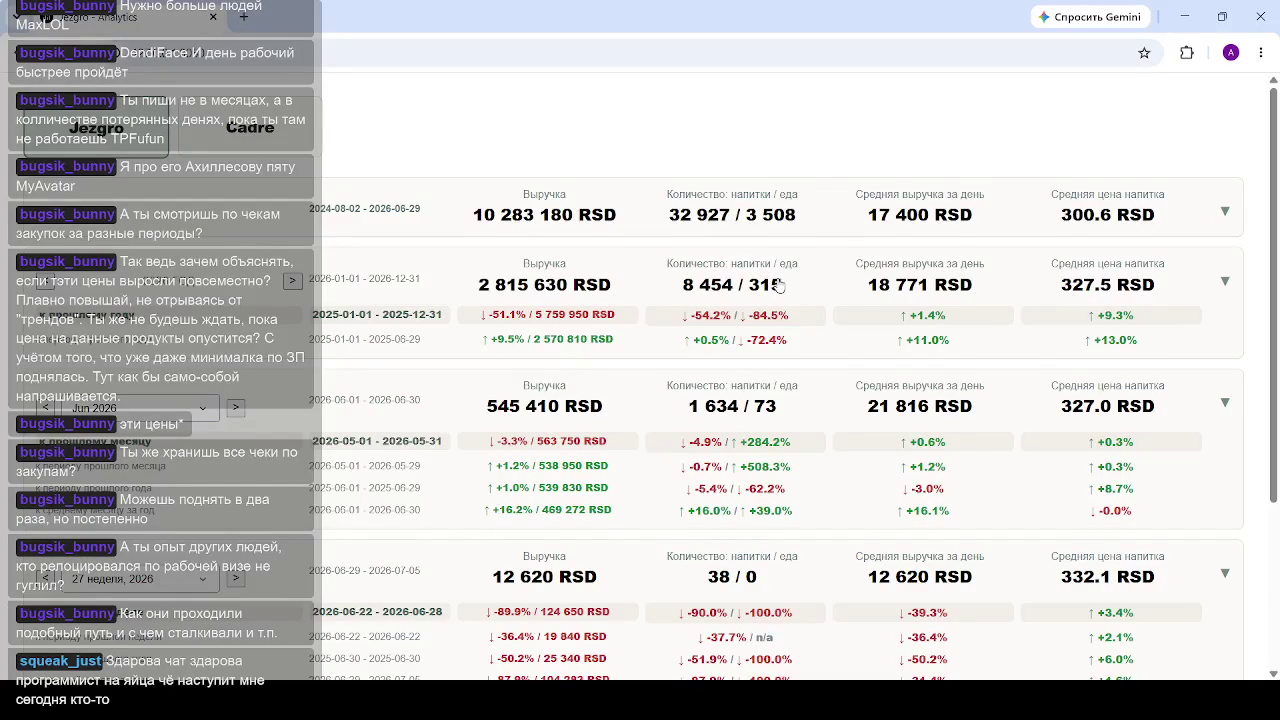
{"action": "scroll", "coordinate": [804, 414], "scroll_direction": "down", "scroll_amount": 2}
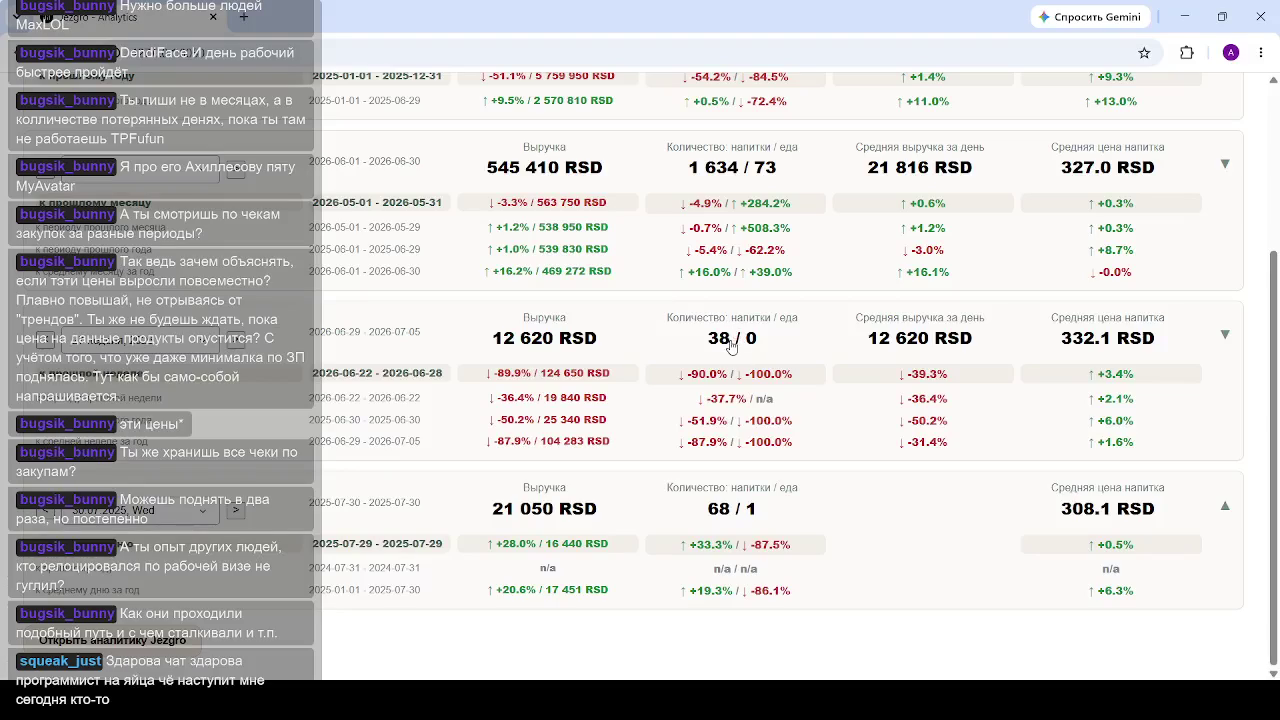
{"action": "scroll", "coordinate": [735, 347], "scroll_direction": "up", "scroll_amount": 3}
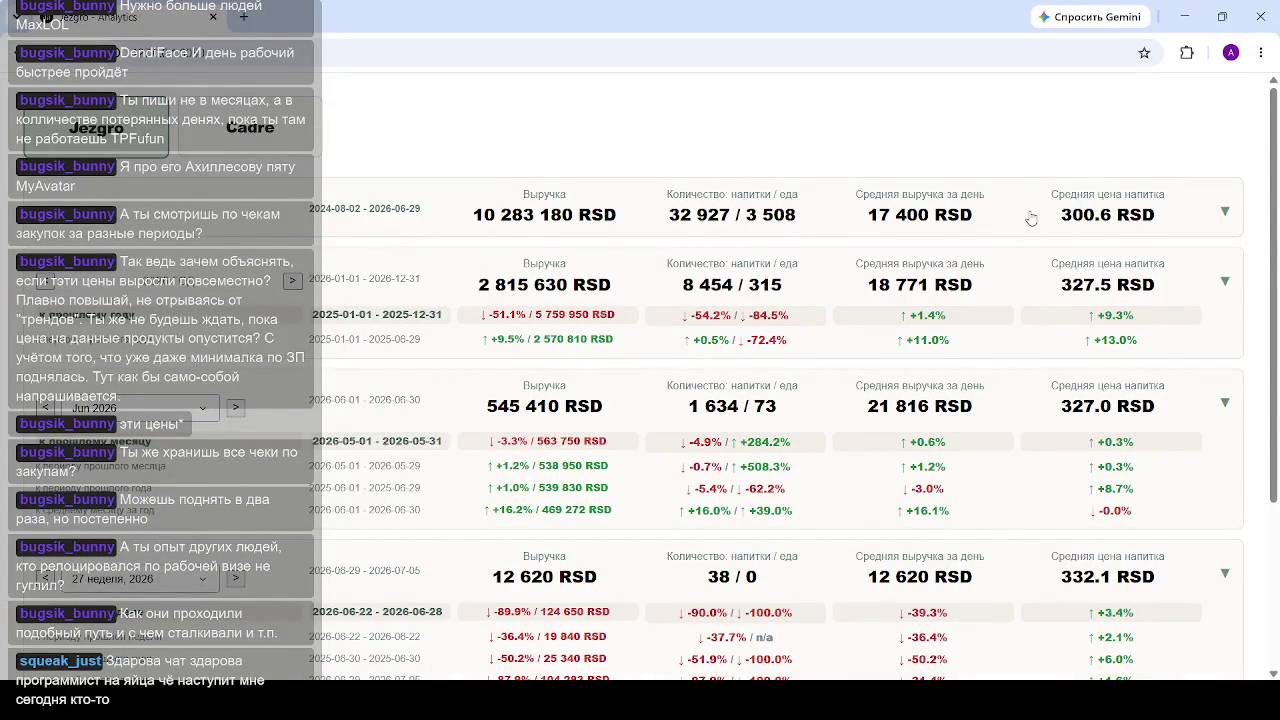
{"action": "scroll", "coordinate": [1031, 218], "scroll_direction": "down", "scroll_amount": 3}
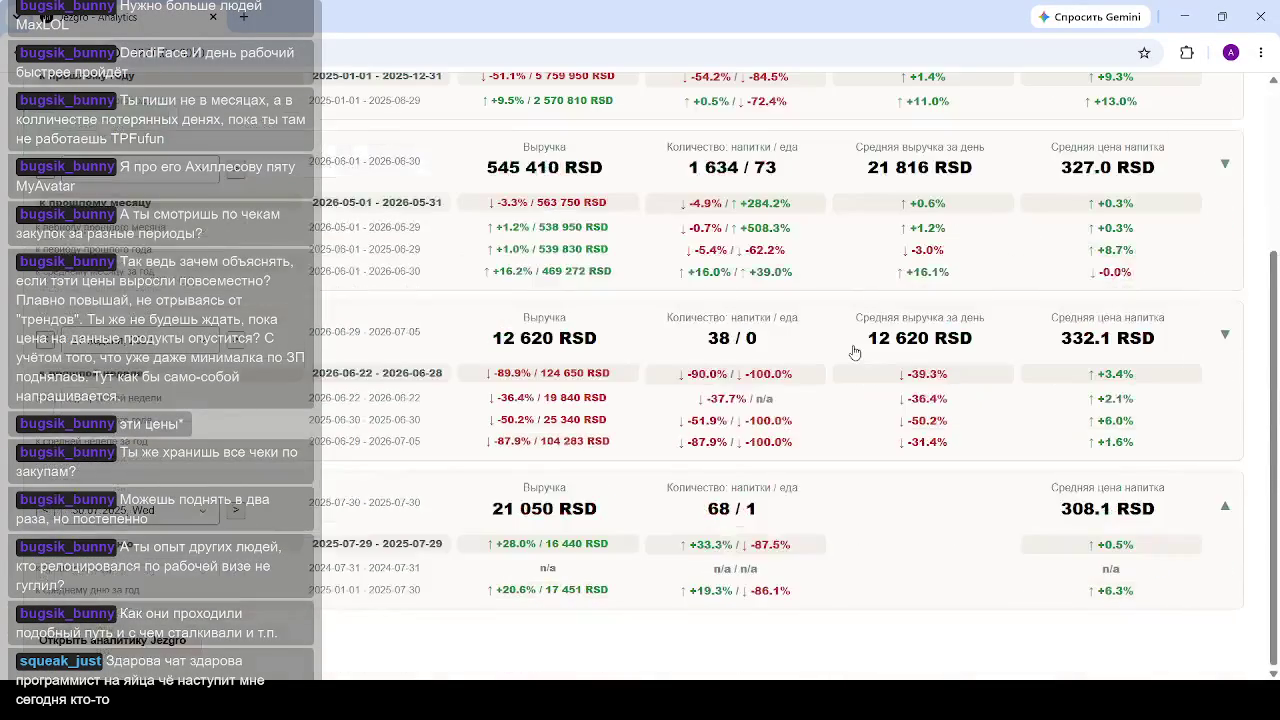
Step: Set the daily comparison card's date to 29.06.2026
{"action": "left_click", "coordinate": [205, 512]}
{"action": "scroll", "coordinate": [222, 424], "scroll_direction": "up", "scroll_amount": 5}
{"action": "scroll", "coordinate": [222, 424], "scroll_direction": "up", "scroll_amount": 5}
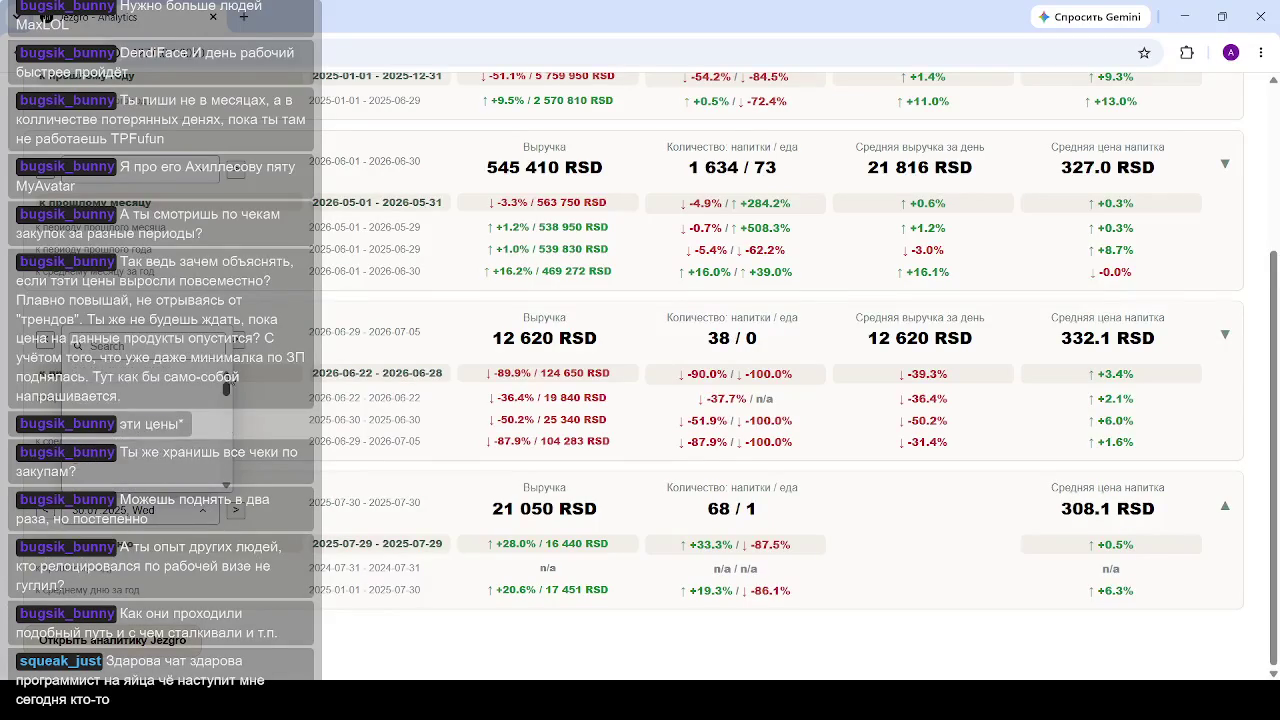
{"action": "left_click", "coordinate": [138, 385]}
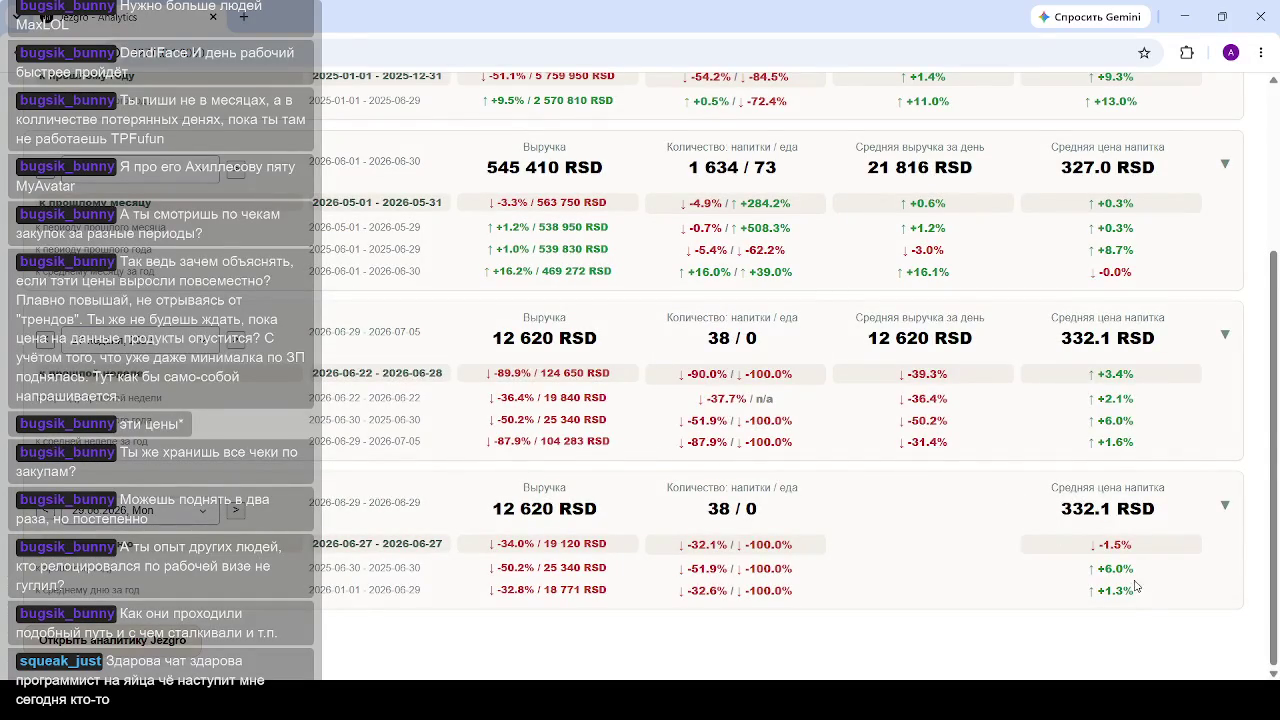
Step: Highlight the +1.3% figure in the day card
{"action": "left_click_drag", "start_coordinate": [1134, 591], "coordinate": [1125, 592]}
{"action": "left_click", "coordinate": [1130, 597]}
{"action": "left_click_drag", "start_coordinate": [1135, 594], "coordinate": [1140, 600]}
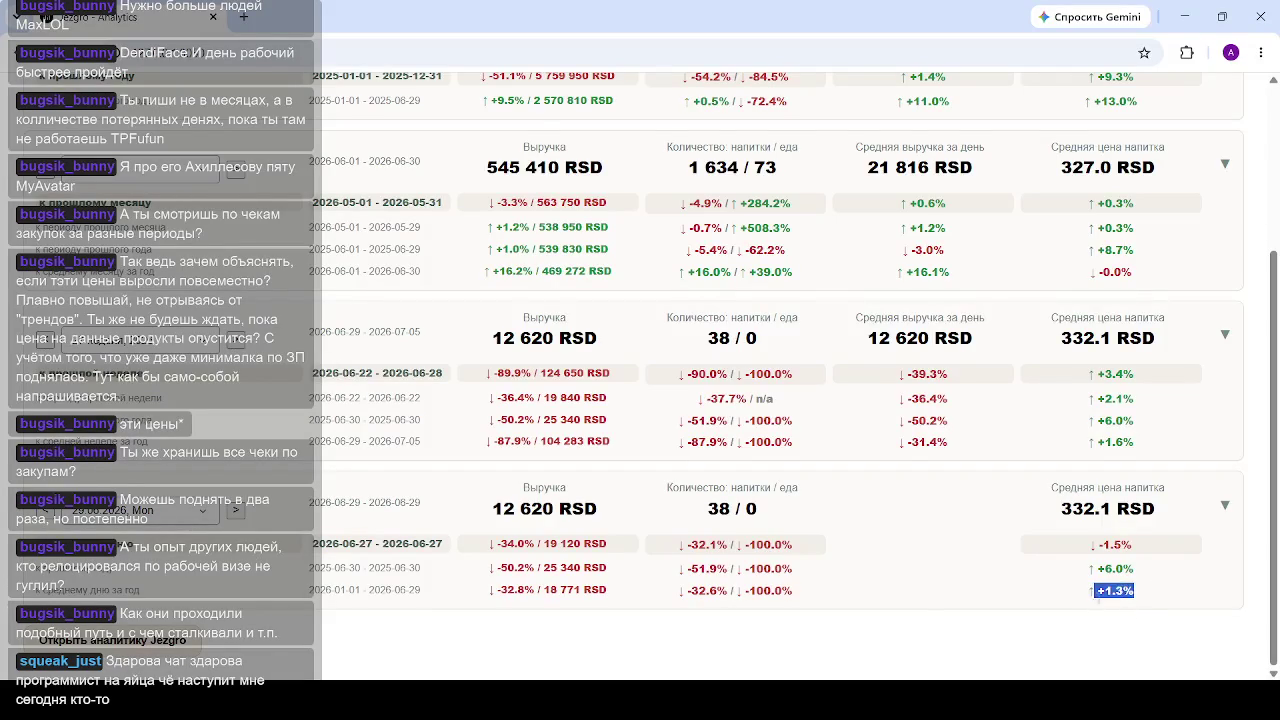
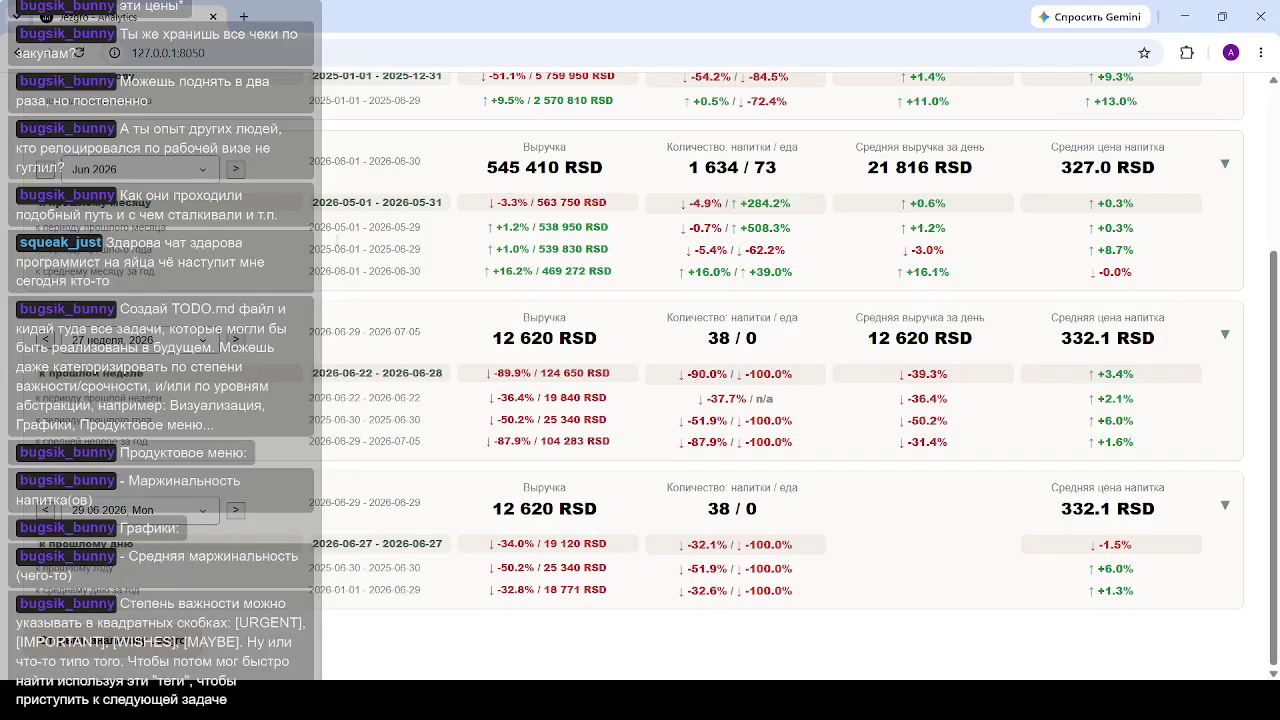
Step: Reload the dashboard at 127.0.0.1:8050 and scroll down to the revenue charts
{"action": "left_click", "coordinate": [272, 48]}
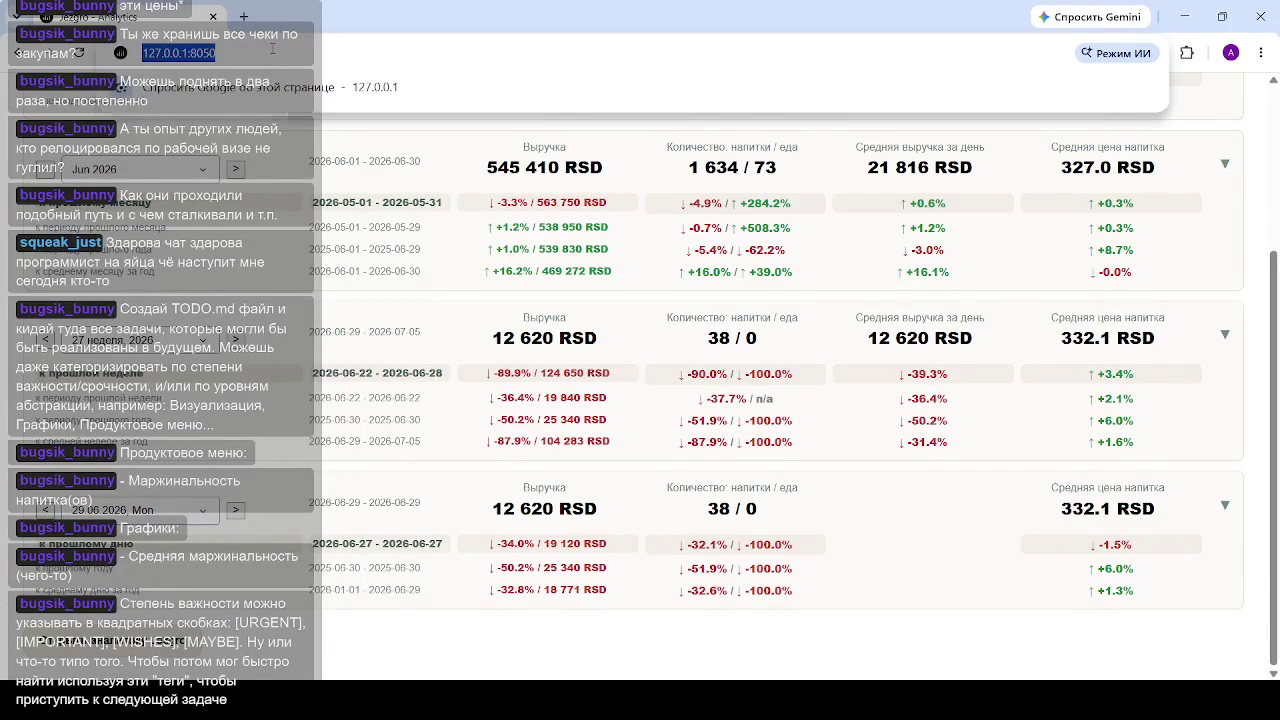
{"action": "key", "text": "Return"}
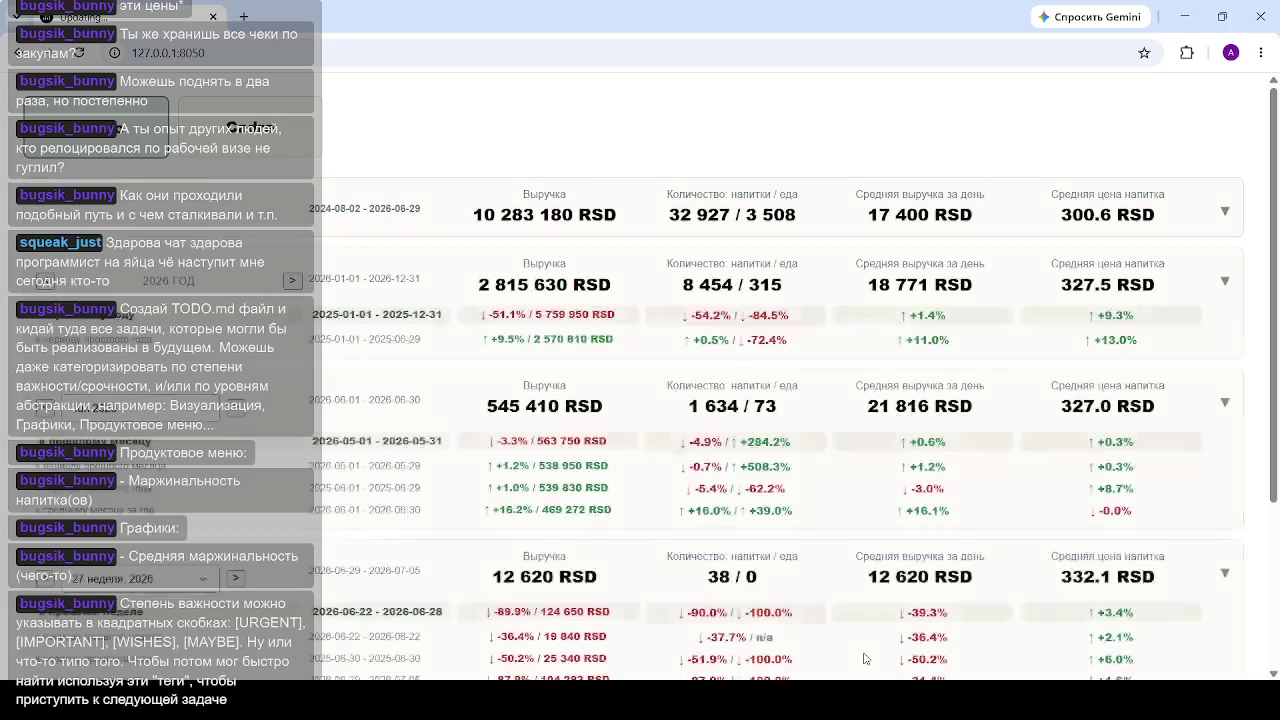
{"action": "scroll", "coordinate": [627, 430], "scroll_direction": "down", "scroll_amount": 2}
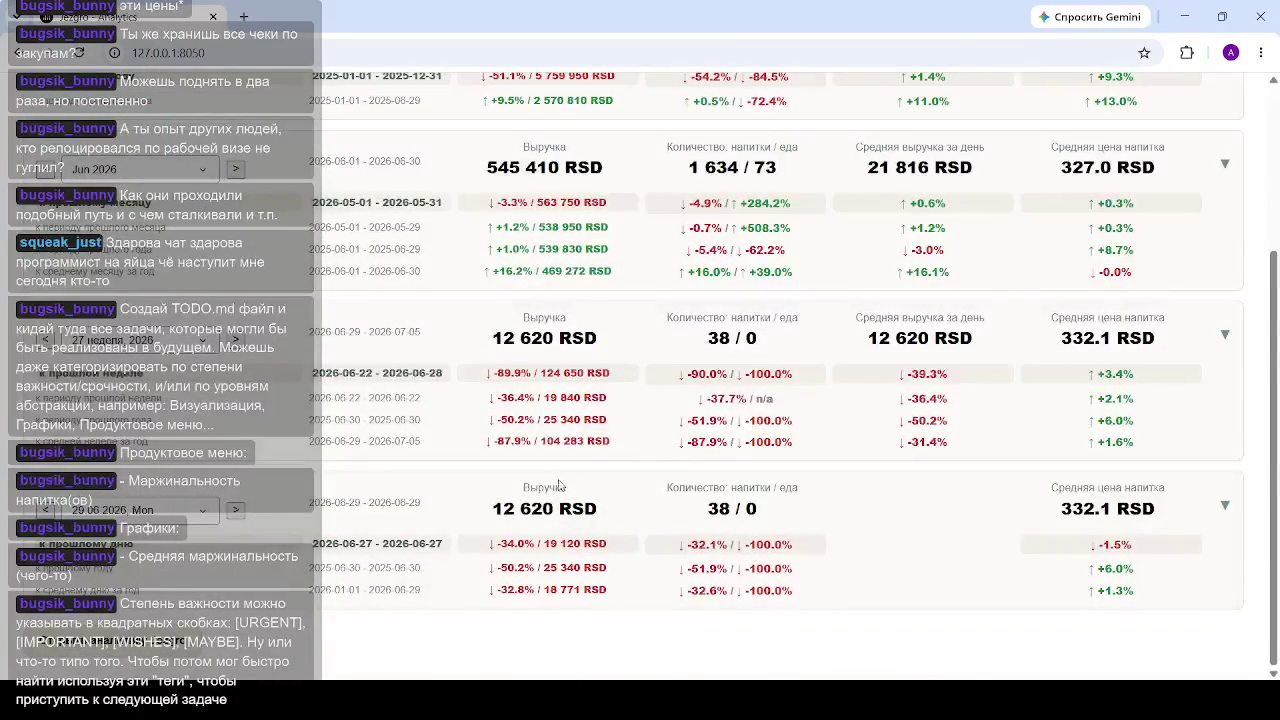
{"action": "scroll", "coordinate": [690, 454], "scroll_direction": "down", "scroll_amount": 3}
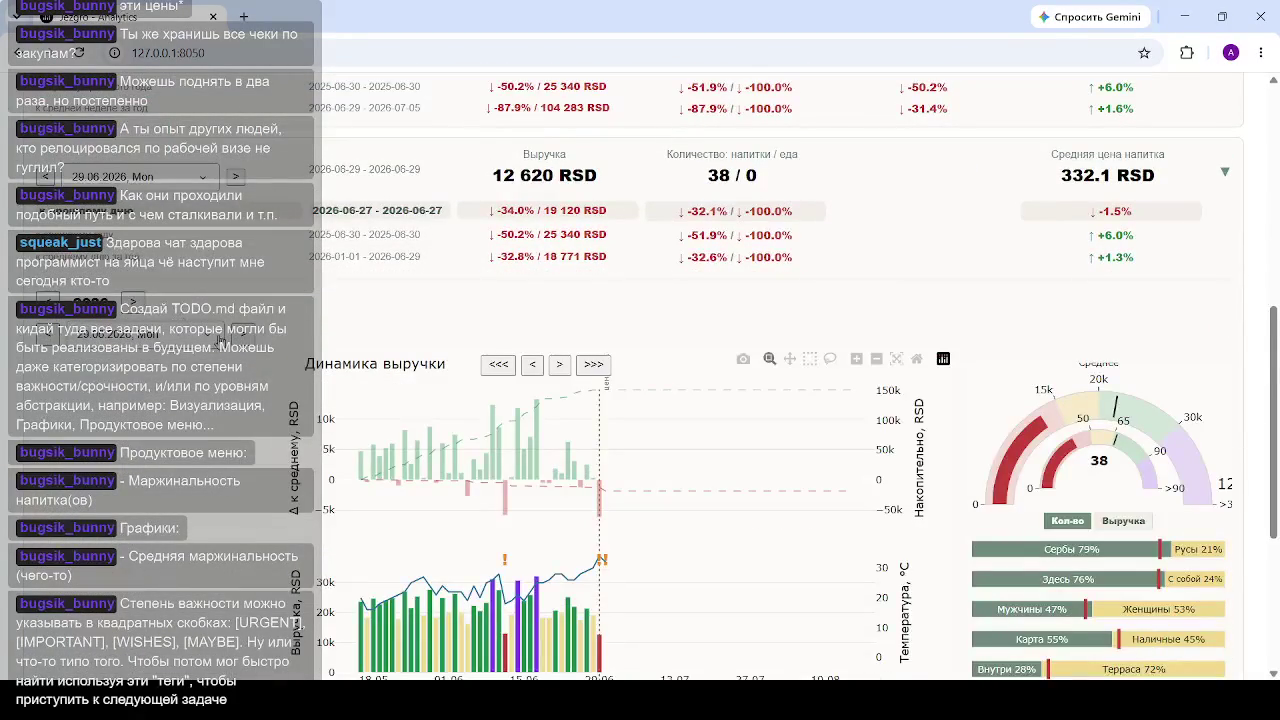
Step: Filter the date list with '07.2025' and pick 01.07.2025 as the analysed day
{"action": "left_click", "coordinate": [190, 348]}
{"action": "type", "text": "20"}
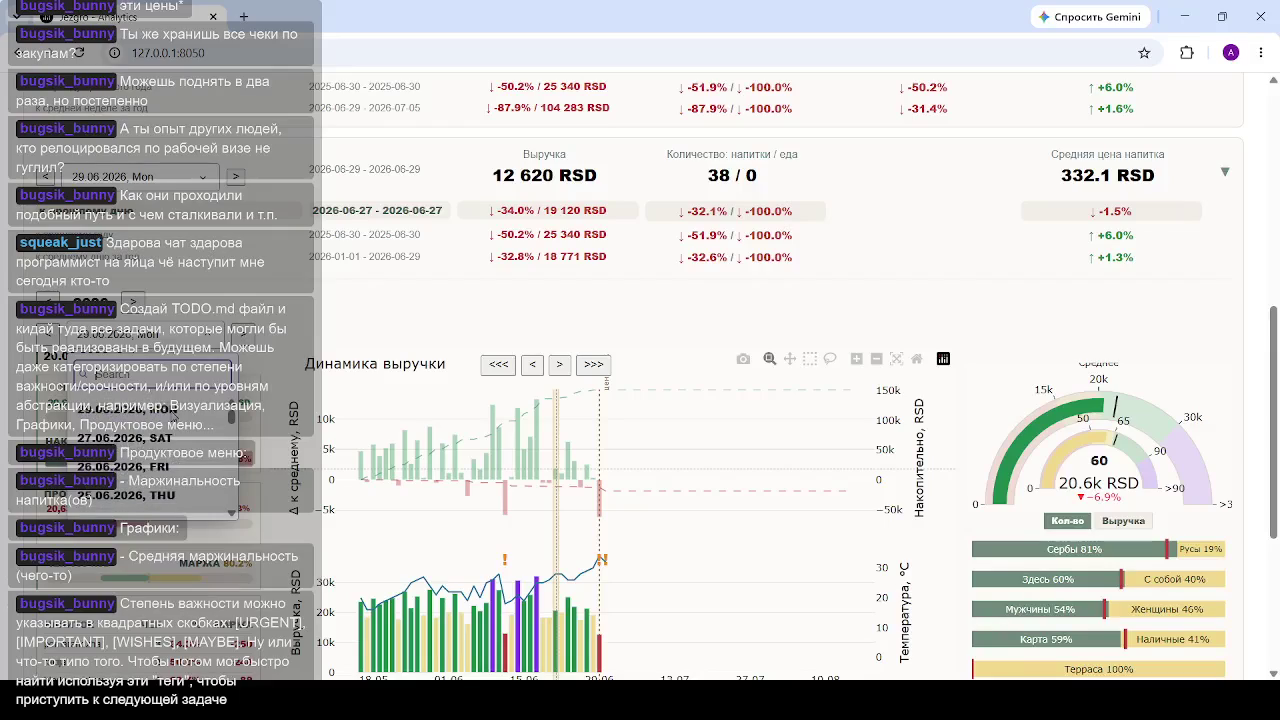
{"action": "type", "text": "25"}
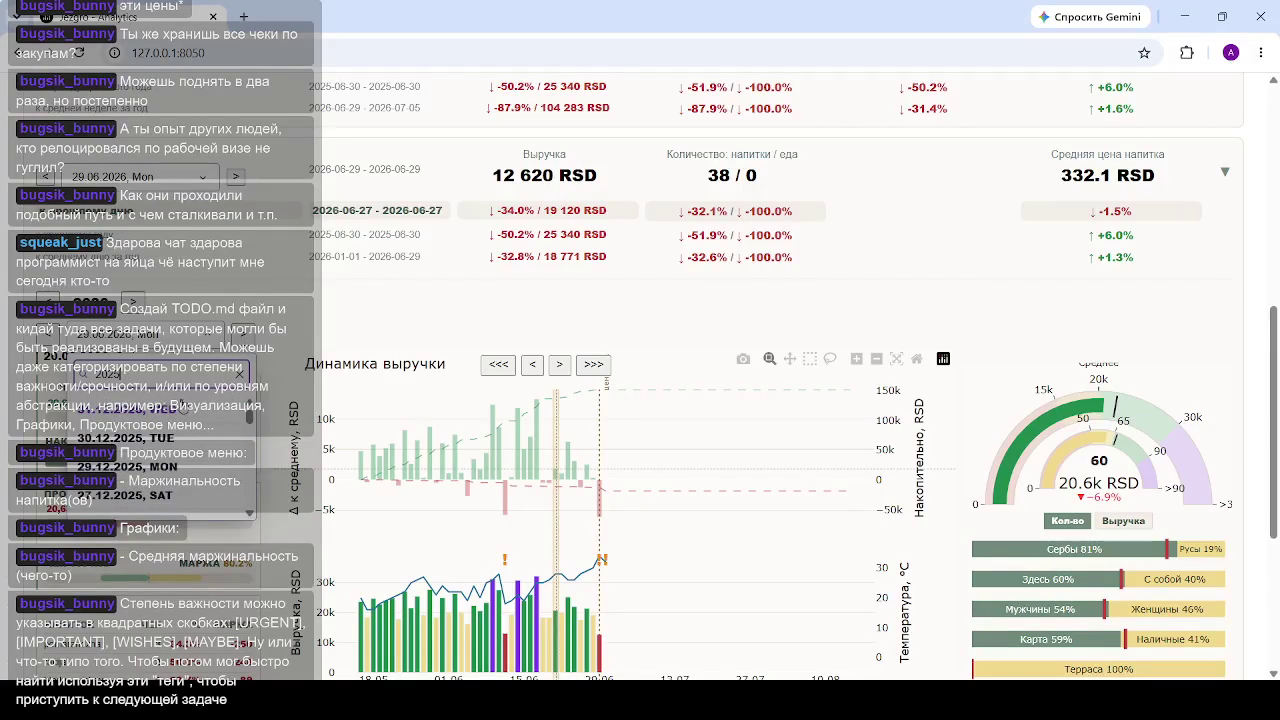
{"action": "key", "text": "BackSpace"}
{"action": "key", "text": "BackSpace"}
{"action": "type", "text": "/1"}
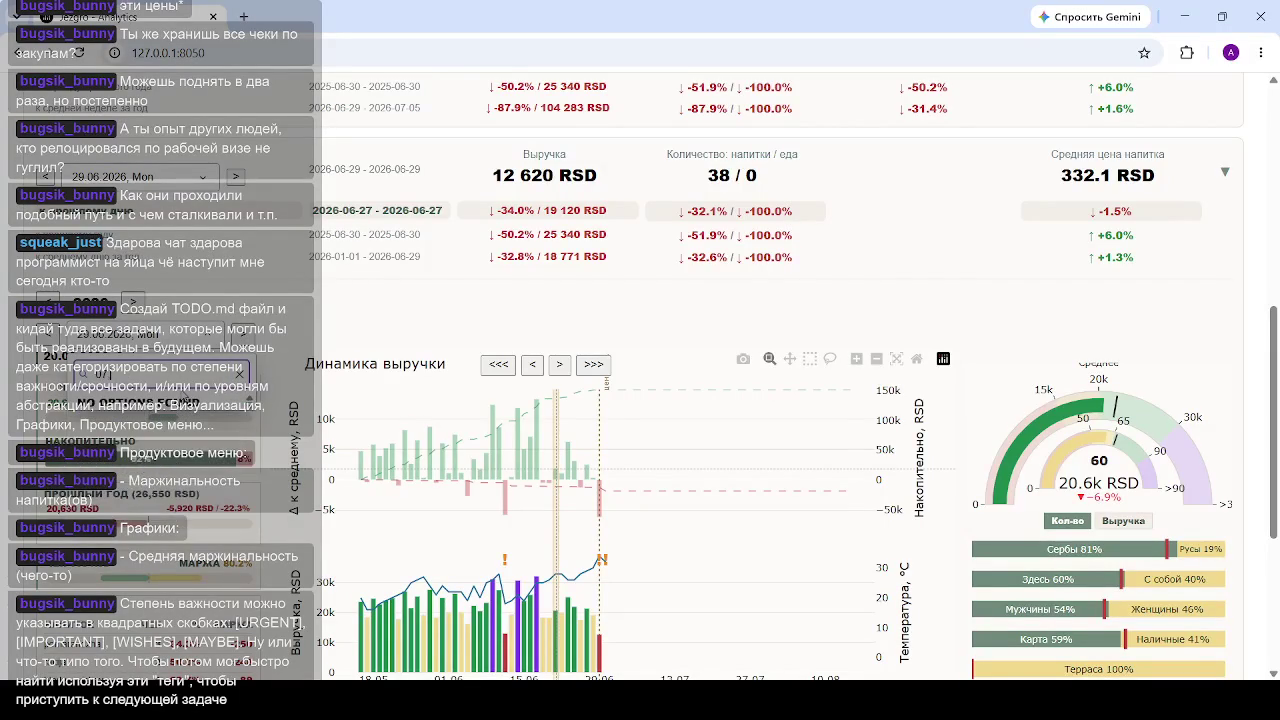
{"action": "key", "text": "BackSpace"}
{"action": "type", "text": "7."}
{"action": "type", "text": "2025"}
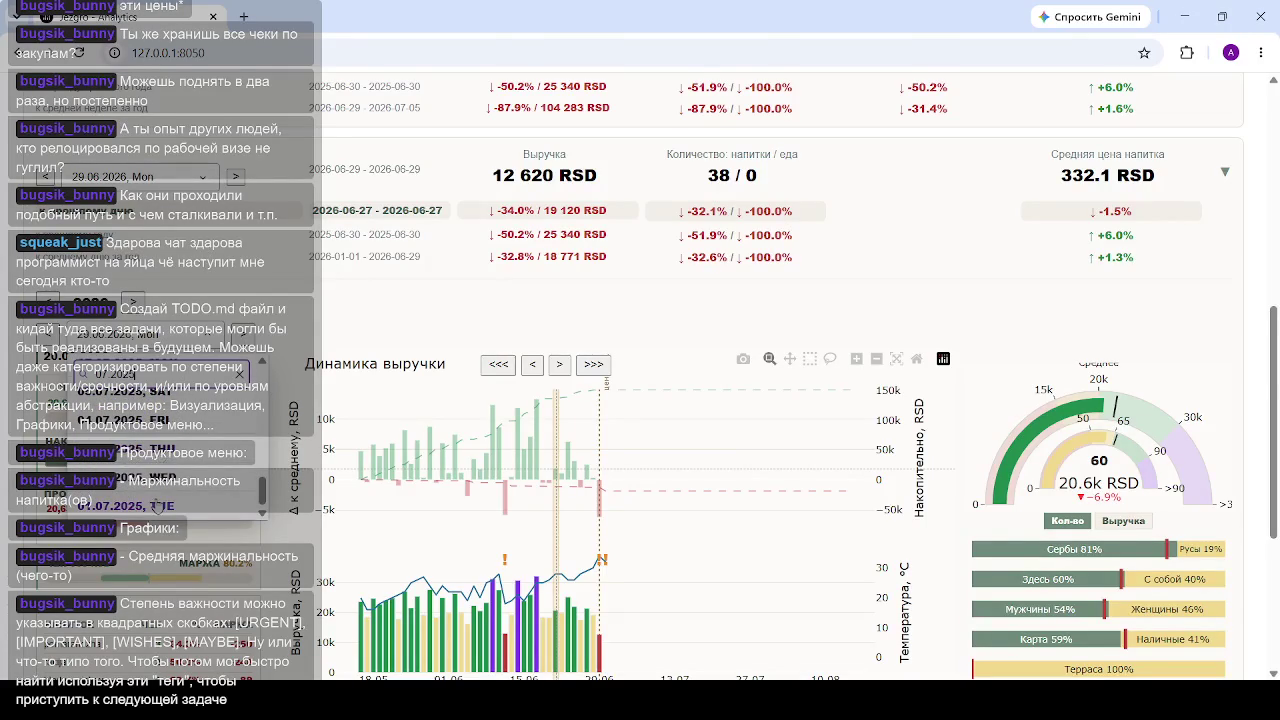
{"action": "left_click", "coordinate": [160, 452]}
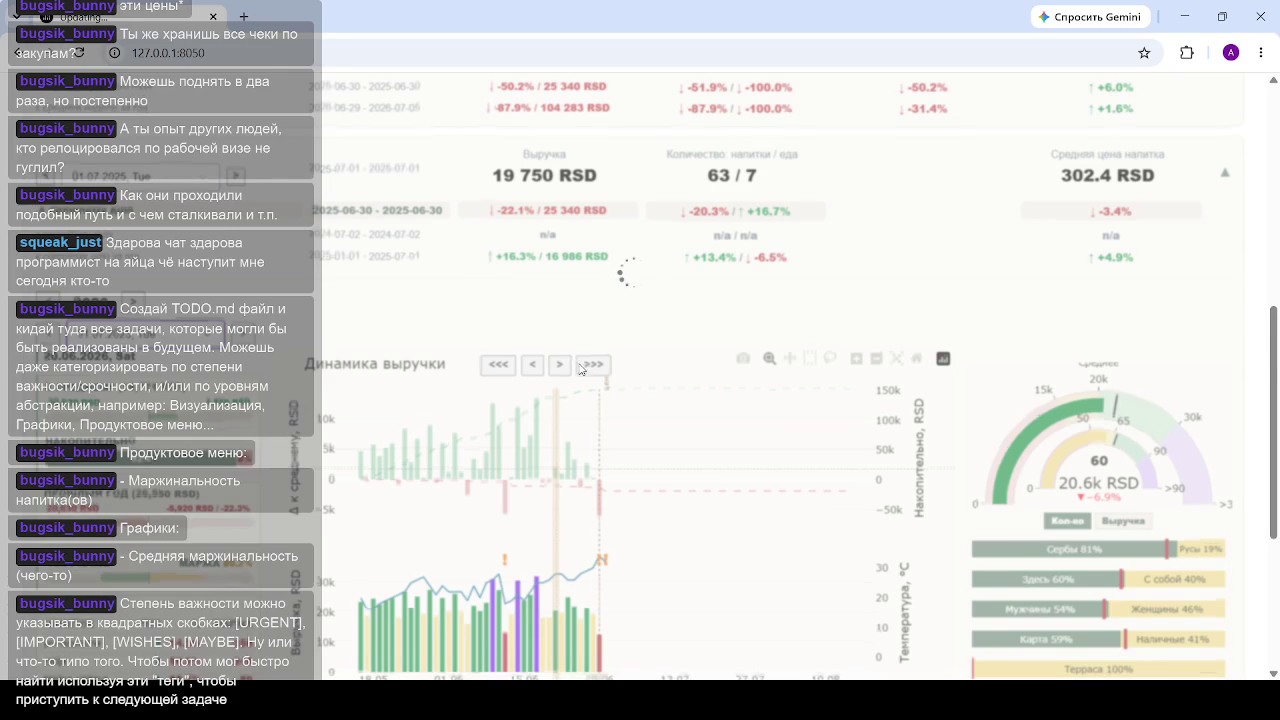
Step: Change the date search month to 05 and confirm 01.05.2025 as the analysed day
{"action": "scroll", "coordinate": [579, 365], "scroll_direction": "down", "scroll_amount": 2}
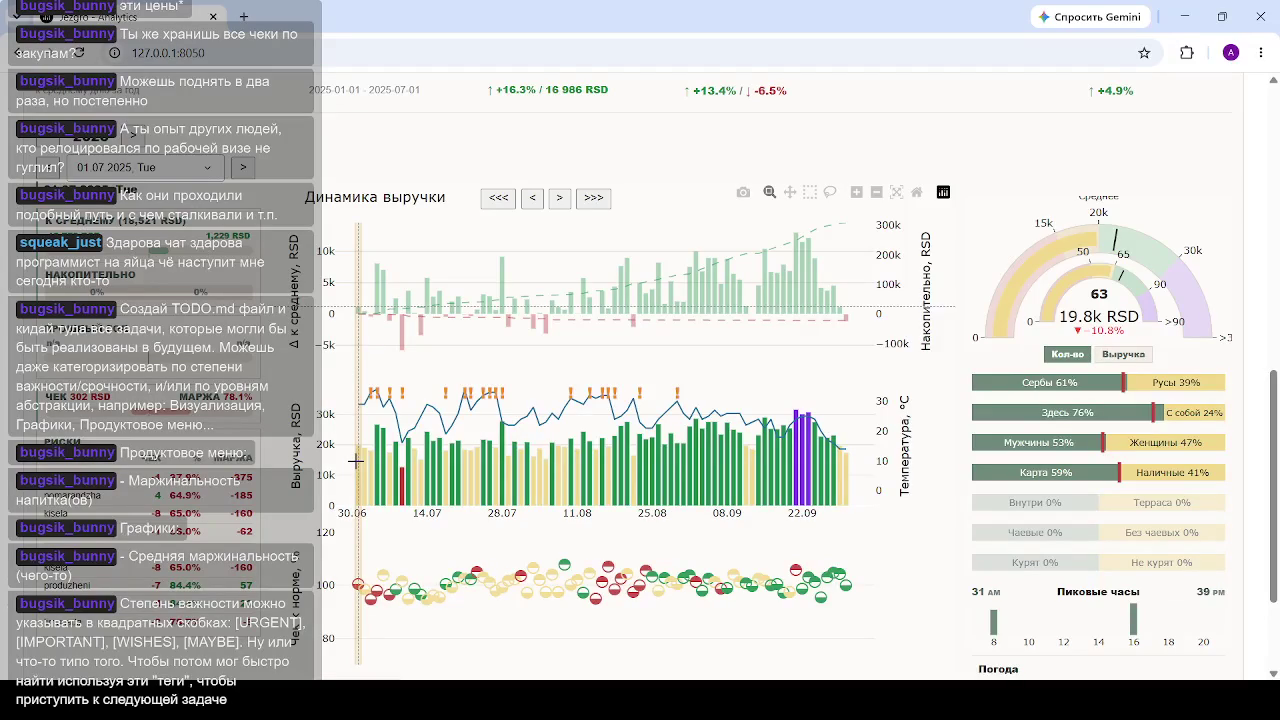
{"action": "left_click", "coordinate": [204, 170]}
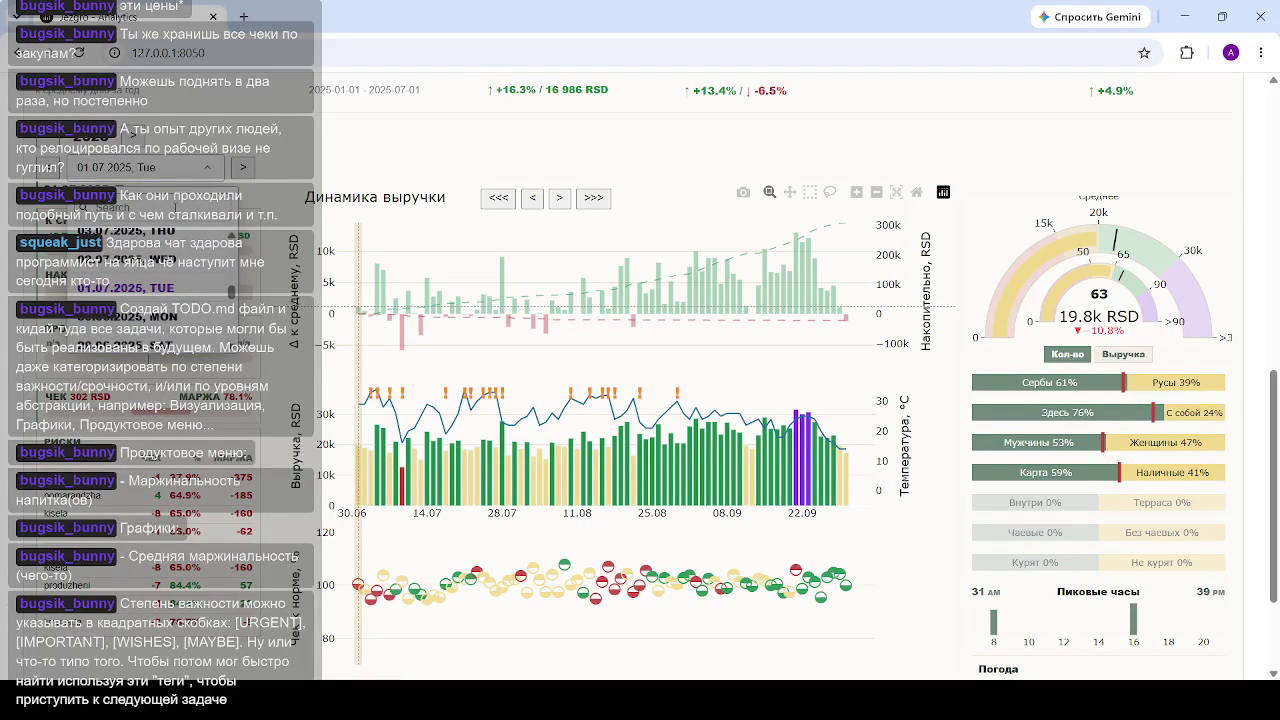
{"action": "scroll", "coordinate": [140, 280], "scroll_direction": "up", "scroll_amount": 5}
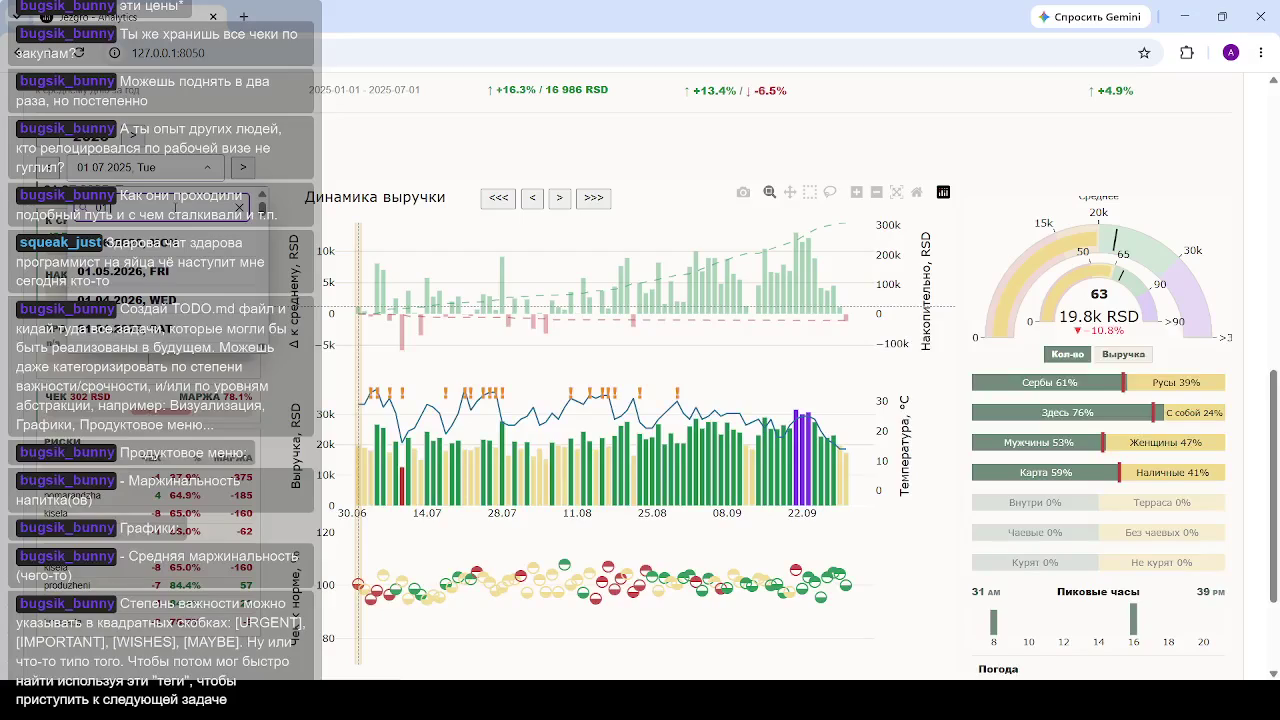
{"action": "type", "text": "4"}
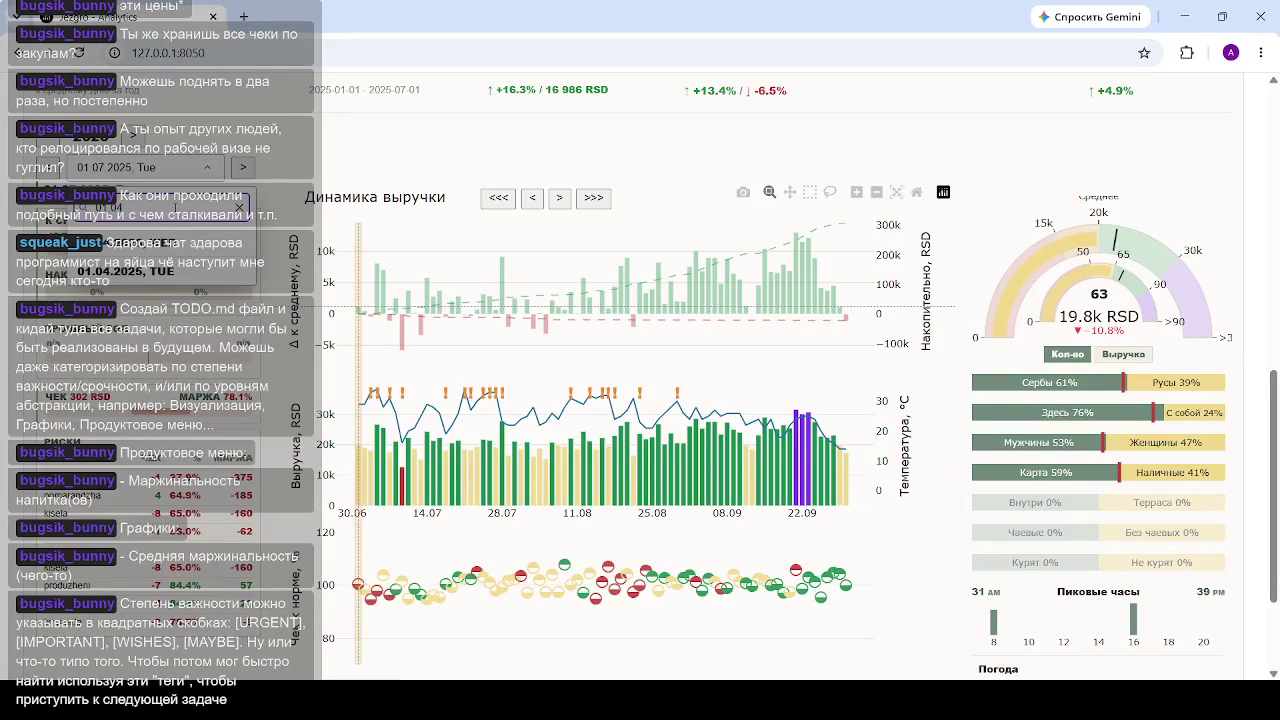
{"action": "key", "text": "BackSpace"}
{"action": "type", "text": "5"}
{"action": "key", "text": "Return"}
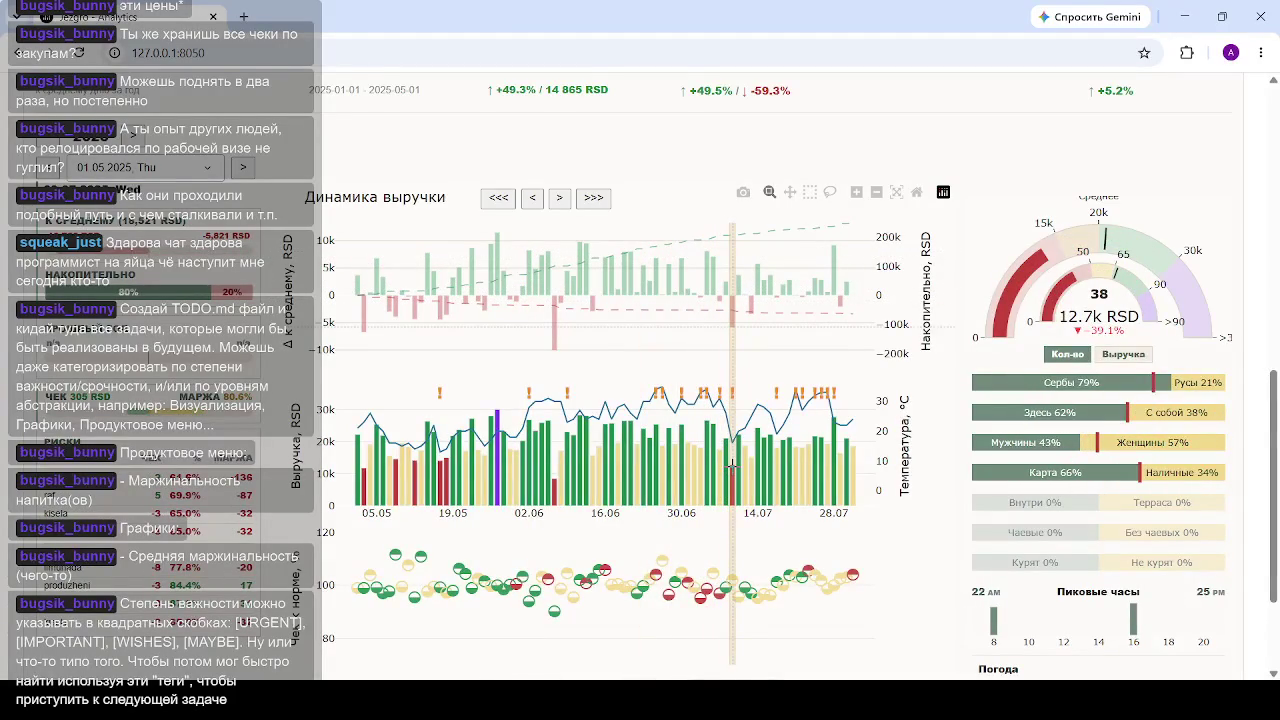
{"action": "scroll", "coordinate": [732, 467], "scroll_direction": "down", "scroll_amount": 1}
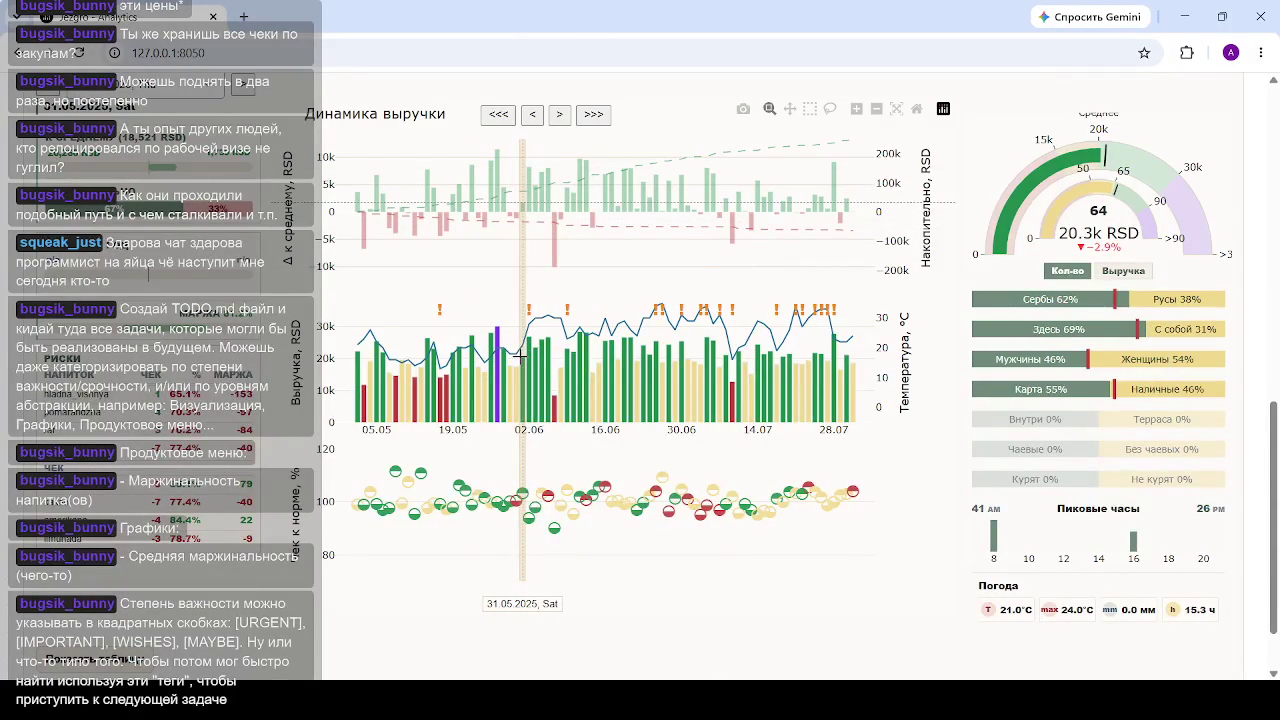
{"action": "left_click_drag", "start_coordinate": [519, 355], "coordinate": [694, 362]}
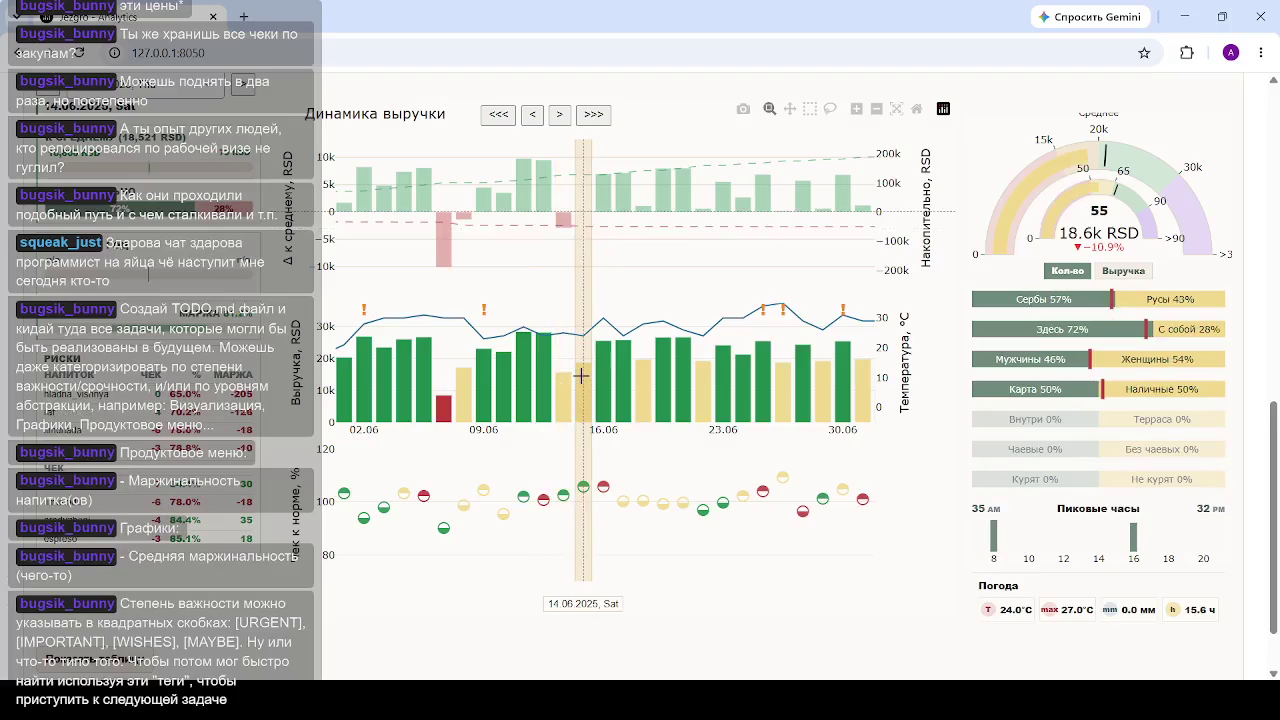
Step: Step the highlighted day through June dates, show 11.06, then move it to 26.06 and open a new tab
{"action": "key", "text": "Left"}
{"action": "key", "text": "Left"}
{"action": "key", "text": "Left"}
{"action": "key", "text": "Left"}
{"action": "key", "text": "Left"}
{"action": "key", "text": "Right"}
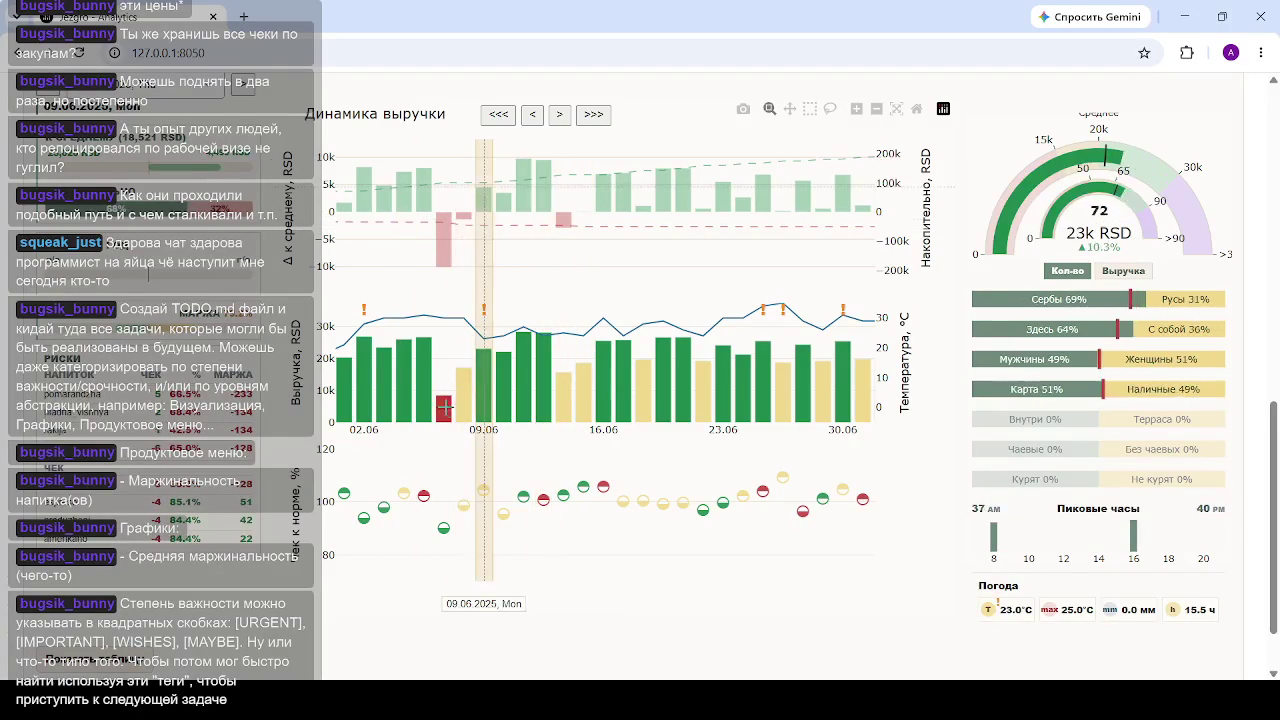
{"action": "key", "text": "Left"}
{"action": "key", "text": "Left"}
{"action": "key", "text": "Left"}
{"action": "key", "text": "Right"}
{"action": "key", "text": "Right"}
{"action": "key", "text": "Right"}
{"action": "key", "text": "Left"}
{"action": "key", "text": "Right"}
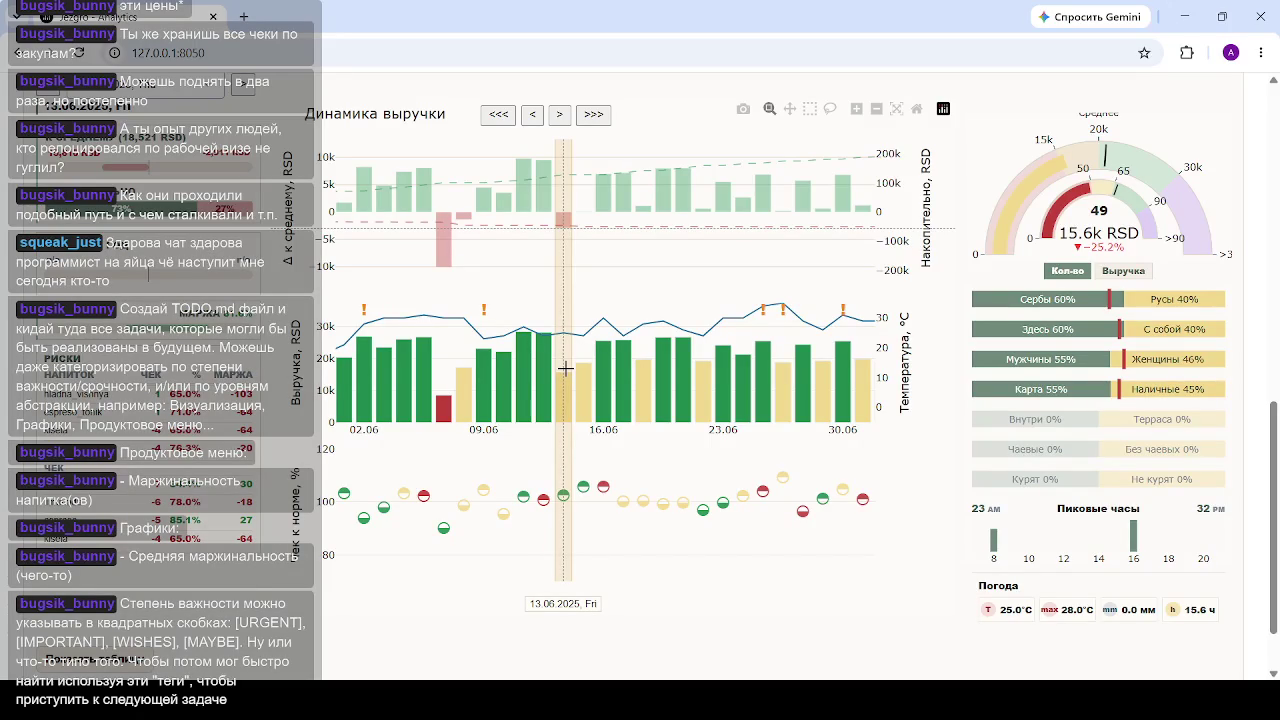
{"action": "left_click", "coordinate": [523, 497]}
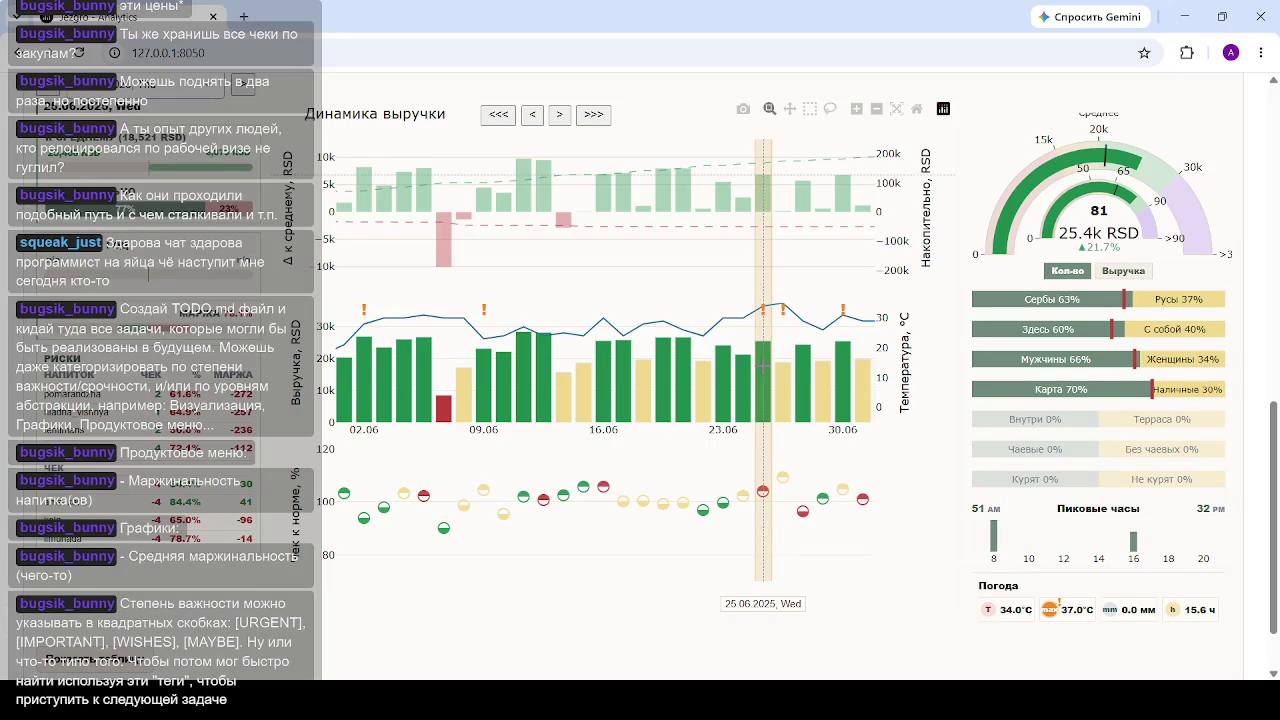
{"action": "left_click", "coordinate": [776, 365]}
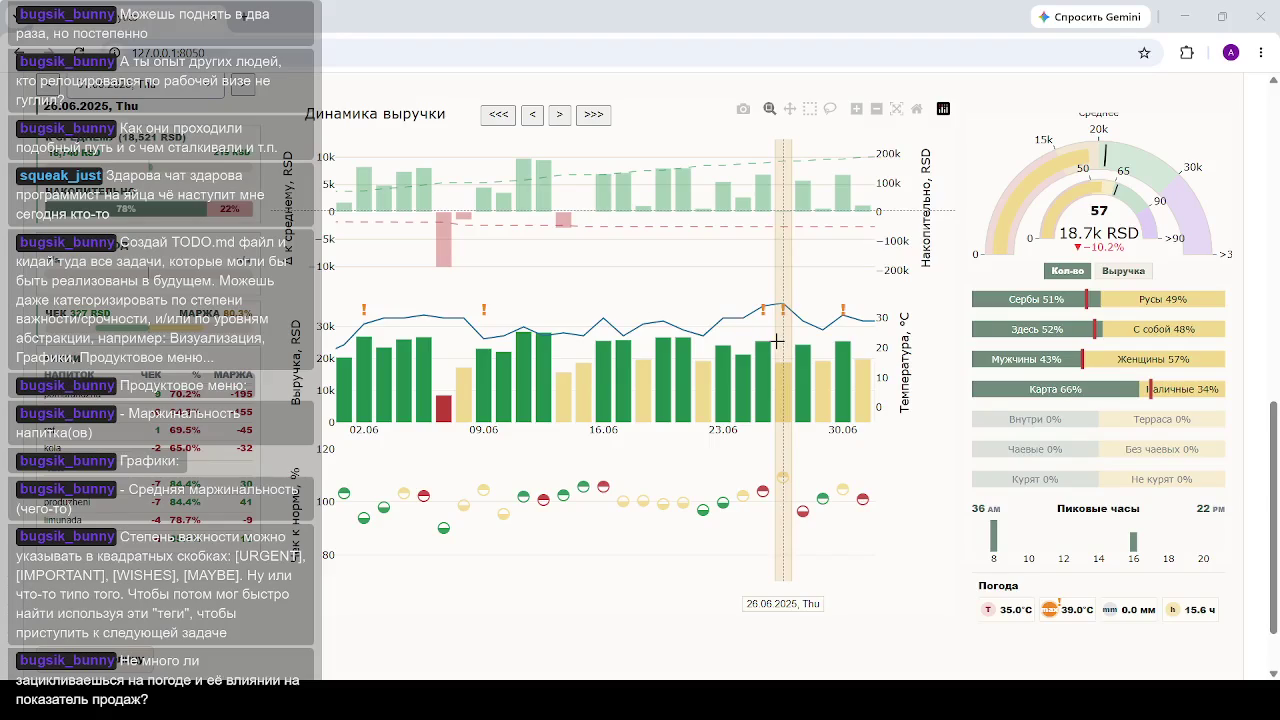
{"action": "left_click", "coordinate": [258, 17]}
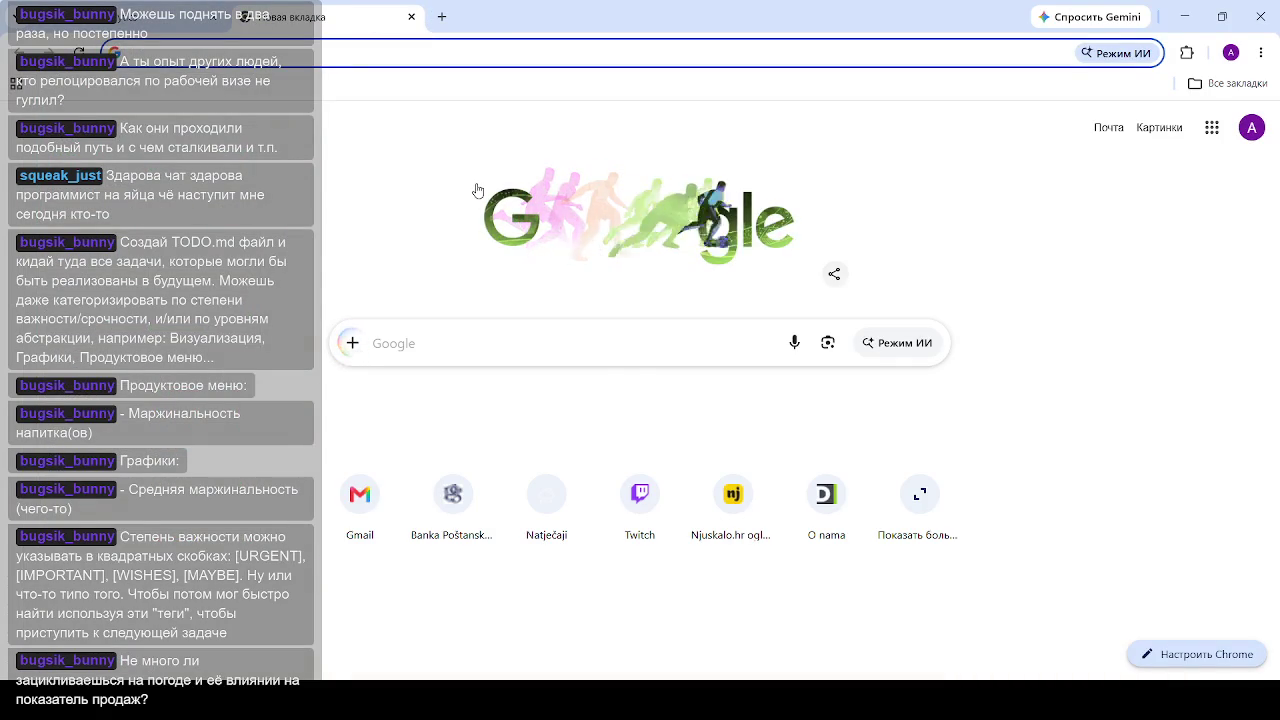
Step: Search 'погода белгр' from the new tab to load Google's Belgrade weather widget
{"action": "type", "text": "ик"}
{"action": "key", "text": "BackSpace"}
{"action": "type", "text": "у"}
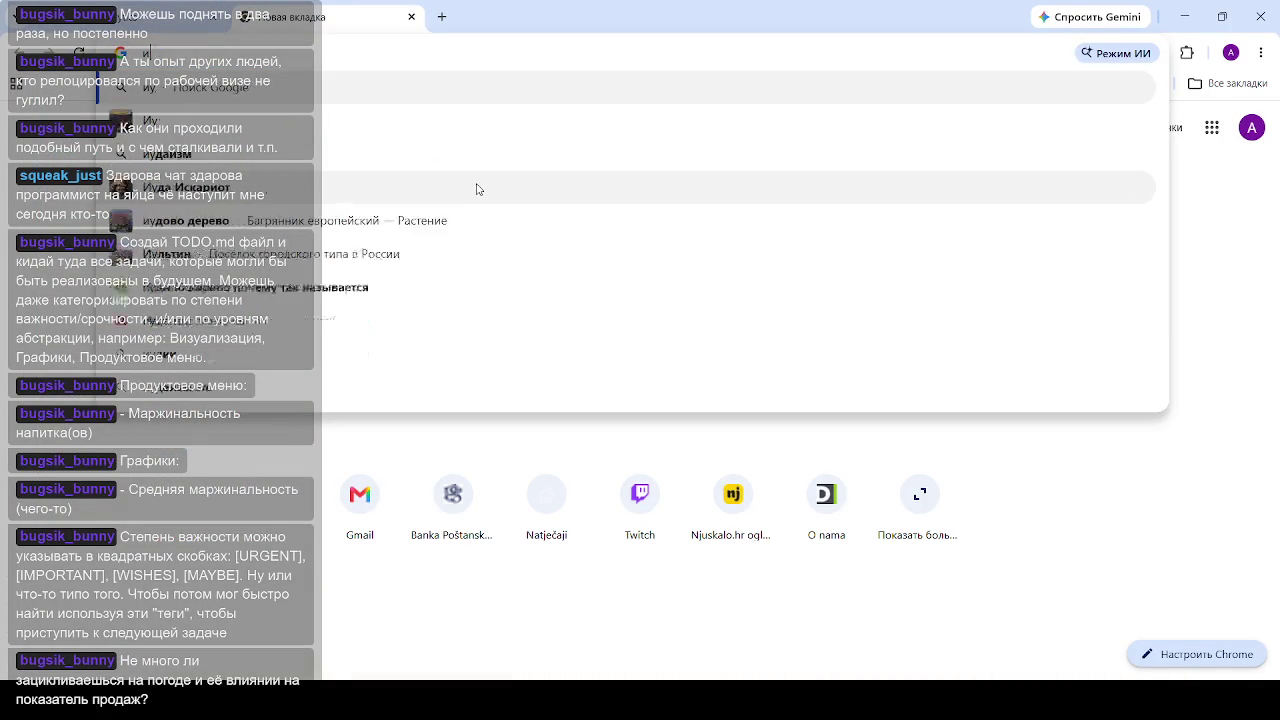
{"action": "key", "text": "BackSpace"}
{"action": "key", "text": "BackSpace"}
{"action": "type", "text": "погод"}
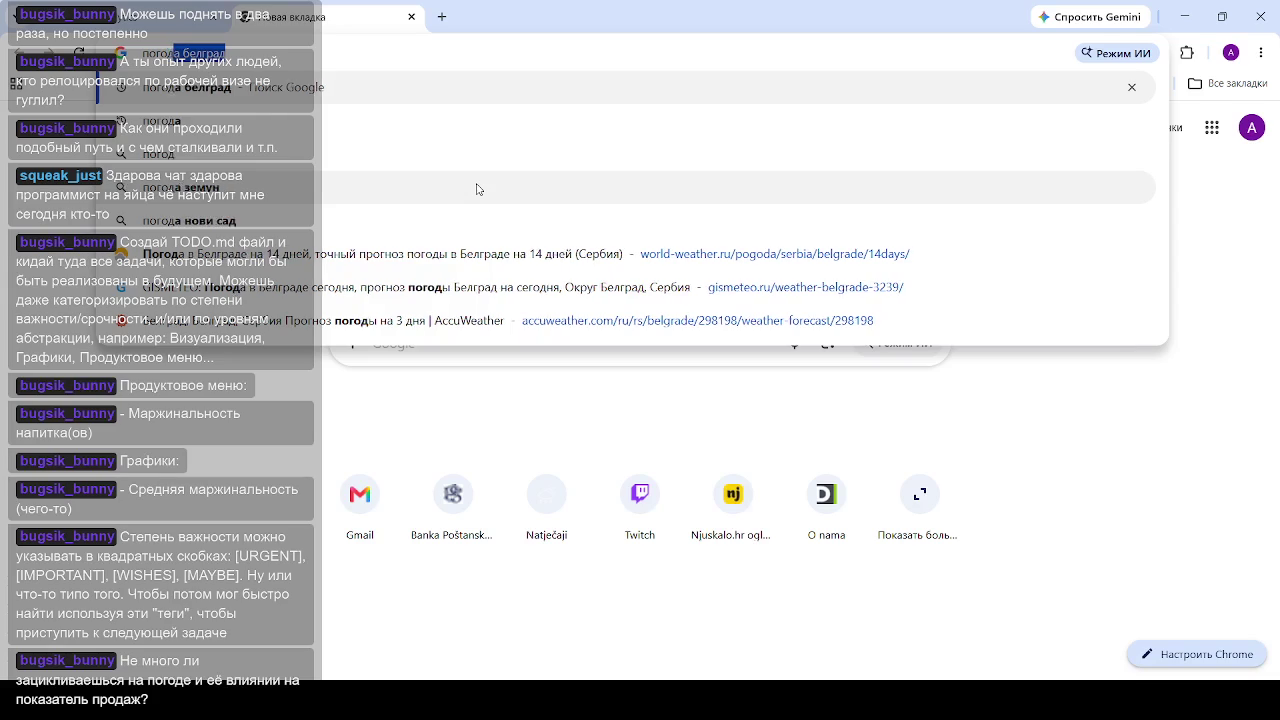
{"action": "type", "text": "а белград"}
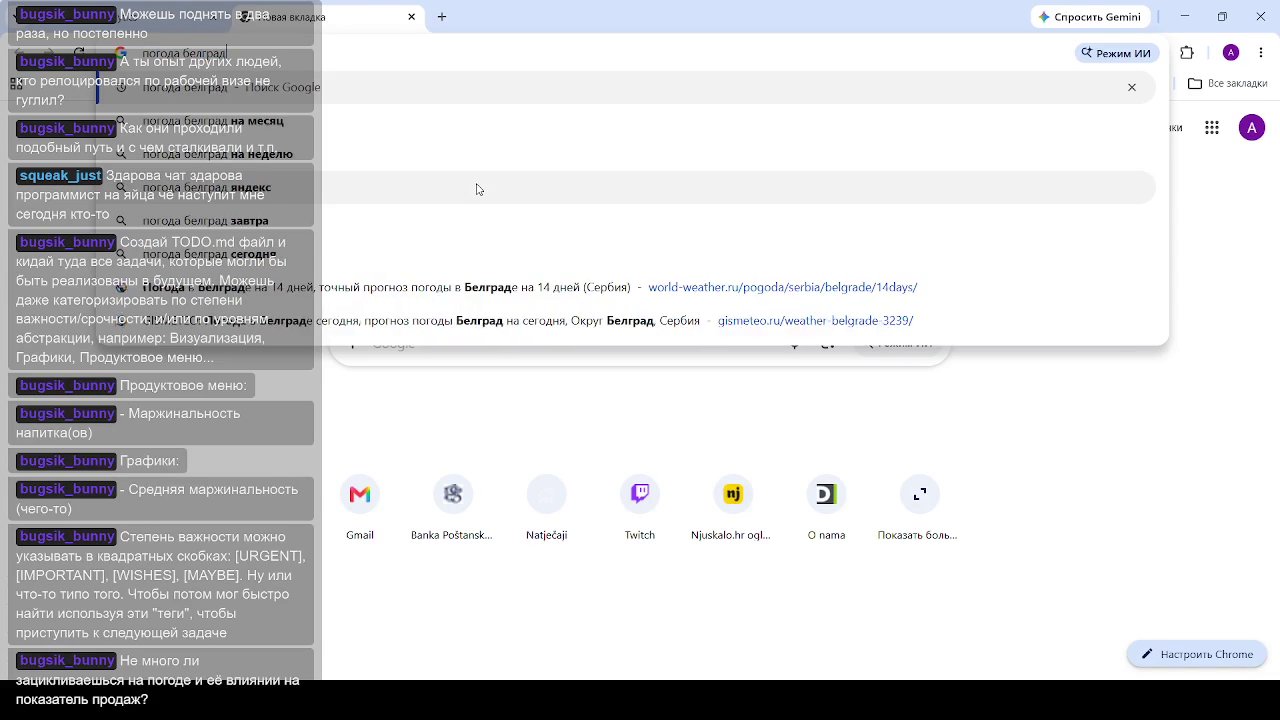
{"action": "key", "text": "Return"}
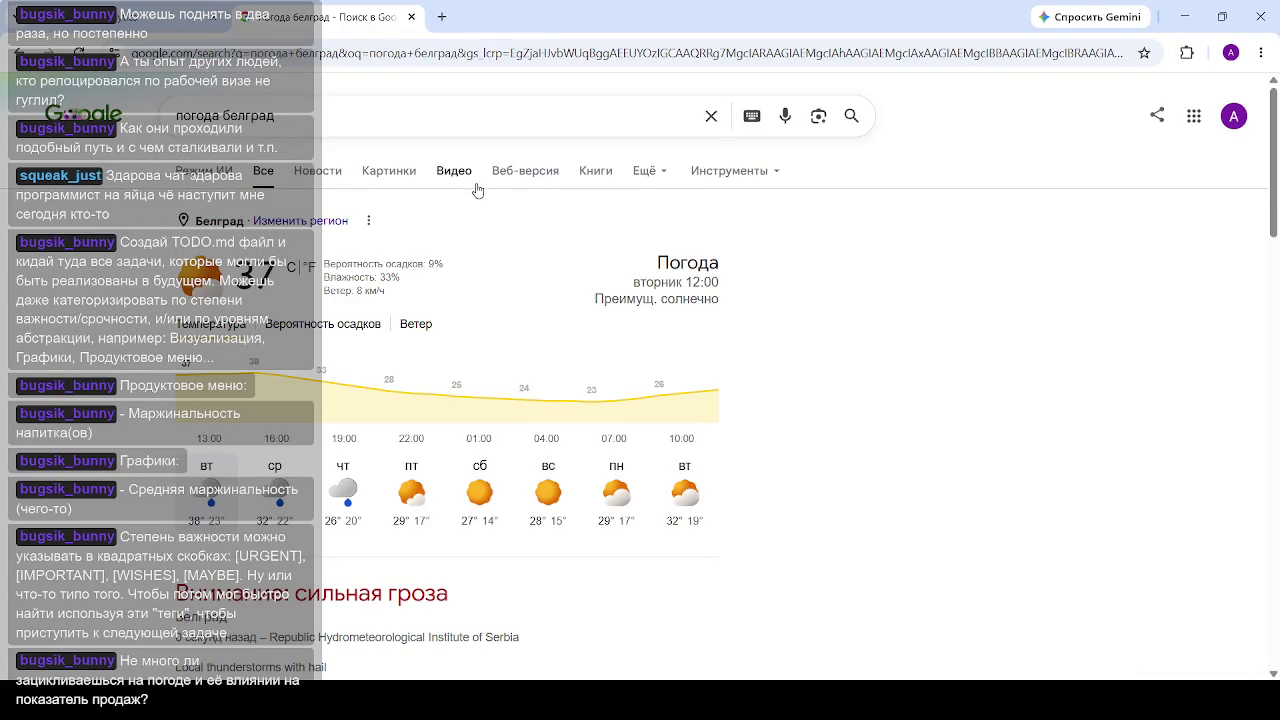
Step: View Belgrade's forecast for each day from Tuesday through the following Monday
{"action": "left_click", "coordinate": [266, 482]}
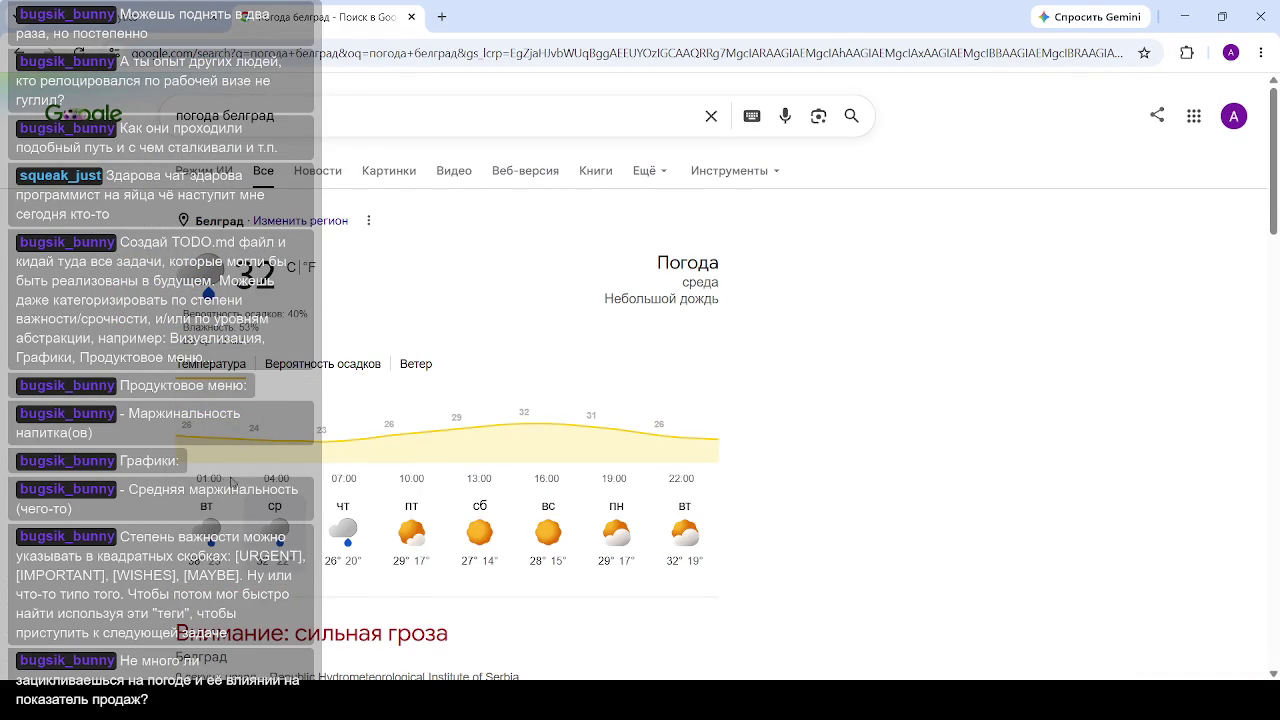
{"action": "left_click", "coordinate": [207, 525]}
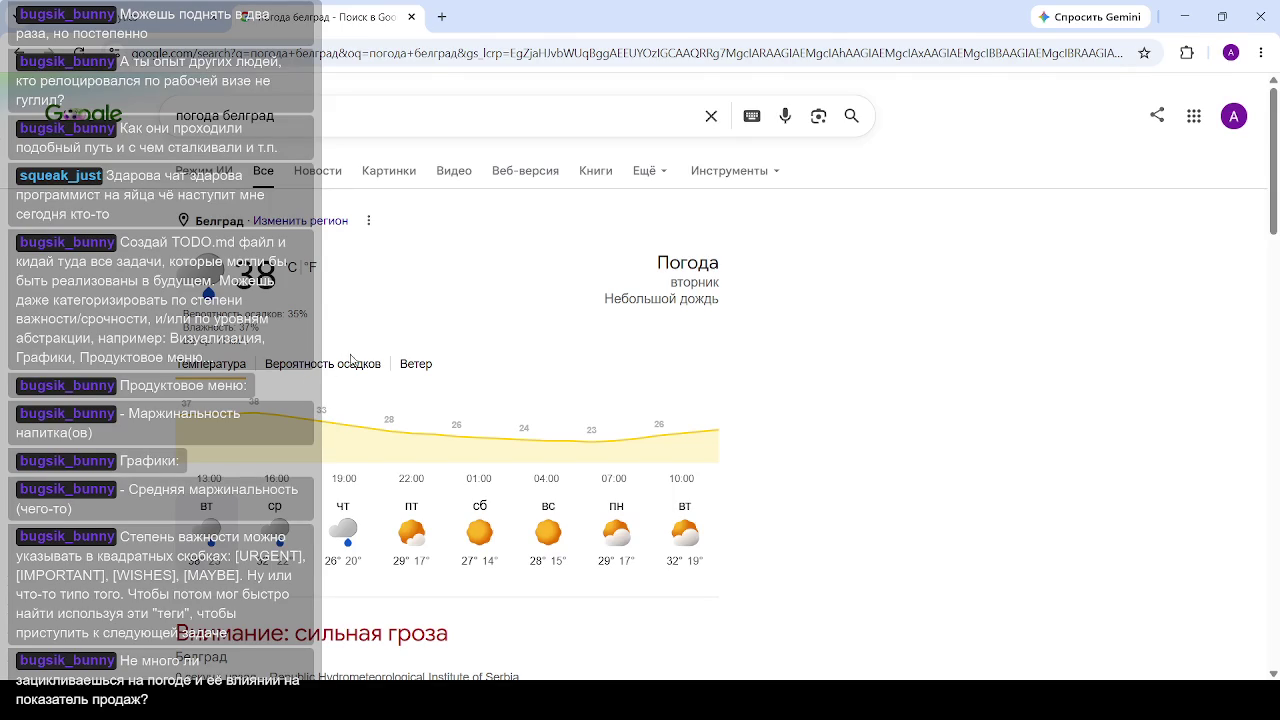
{"action": "left_click", "coordinate": [345, 530]}
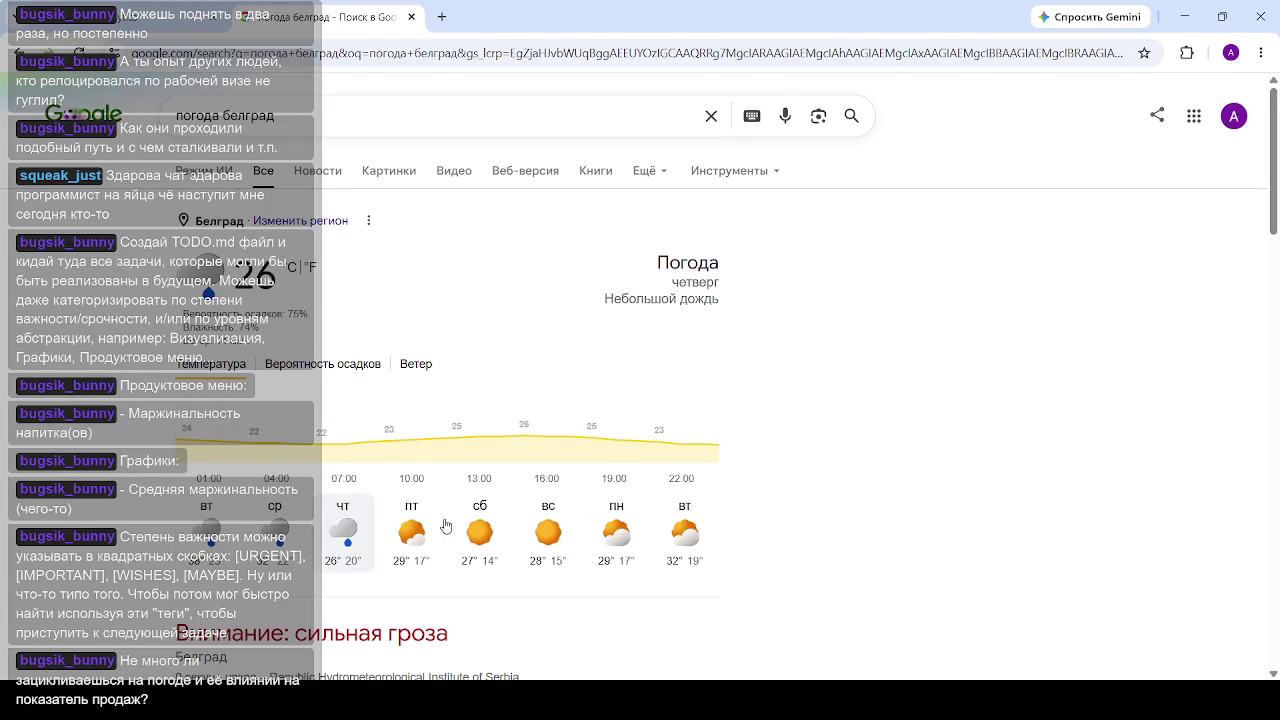
{"action": "left_click", "coordinate": [622, 530]}
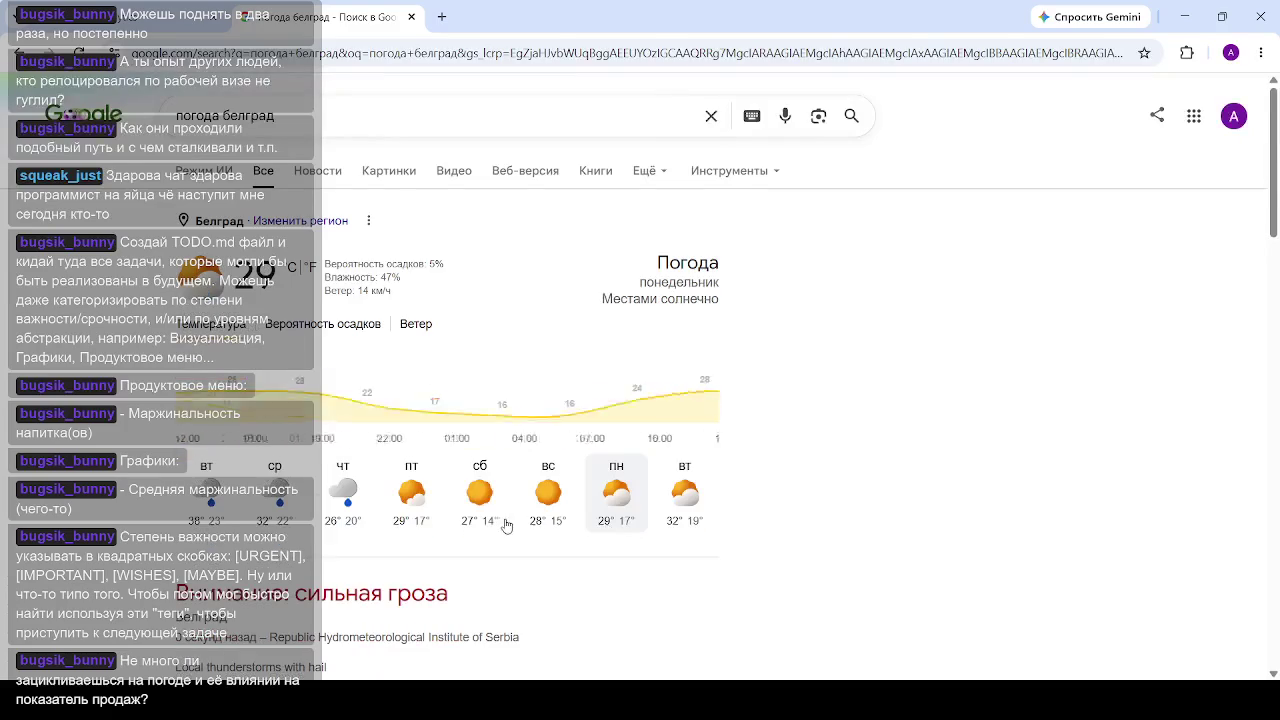
{"action": "left_click", "coordinate": [548, 495]}
{"action": "left_click", "coordinate": [480, 495]}
{"action": "left_click", "coordinate": [408, 540]}
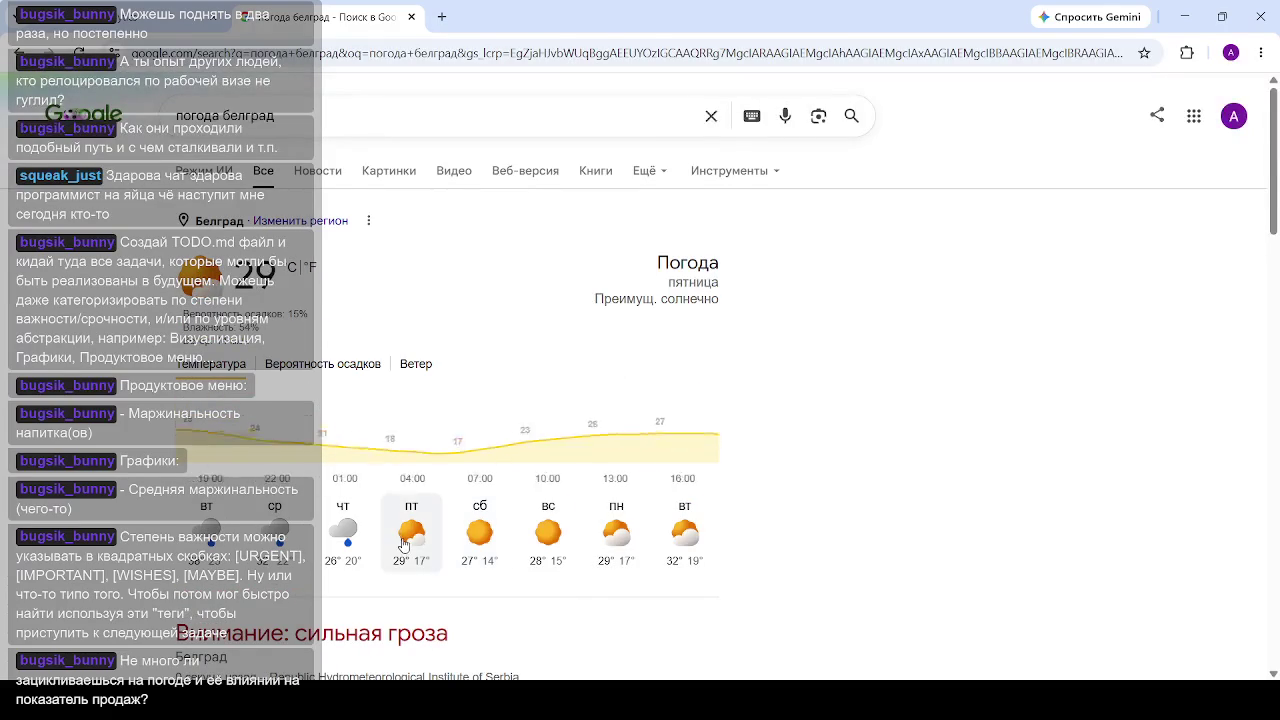
Step: Recheck Thursday, Wednesday and Tuesday forecasts, then return to the Jezero - Analytics tab
{"action": "scroll", "coordinate": [452, 497], "scroll_direction": "down", "scroll_amount": 2}
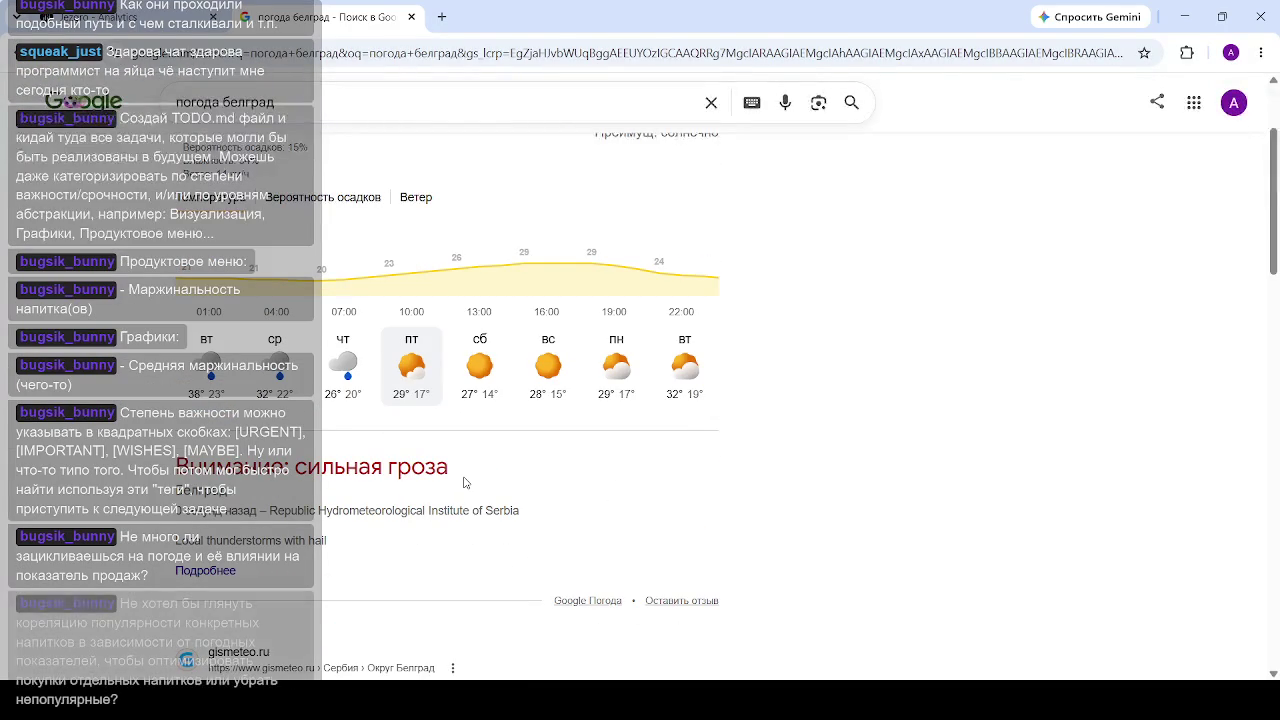
{"action": "left_click", "coordinate": [356, 368]}
{"action": "left_click", "coordinate": [285, 366]}
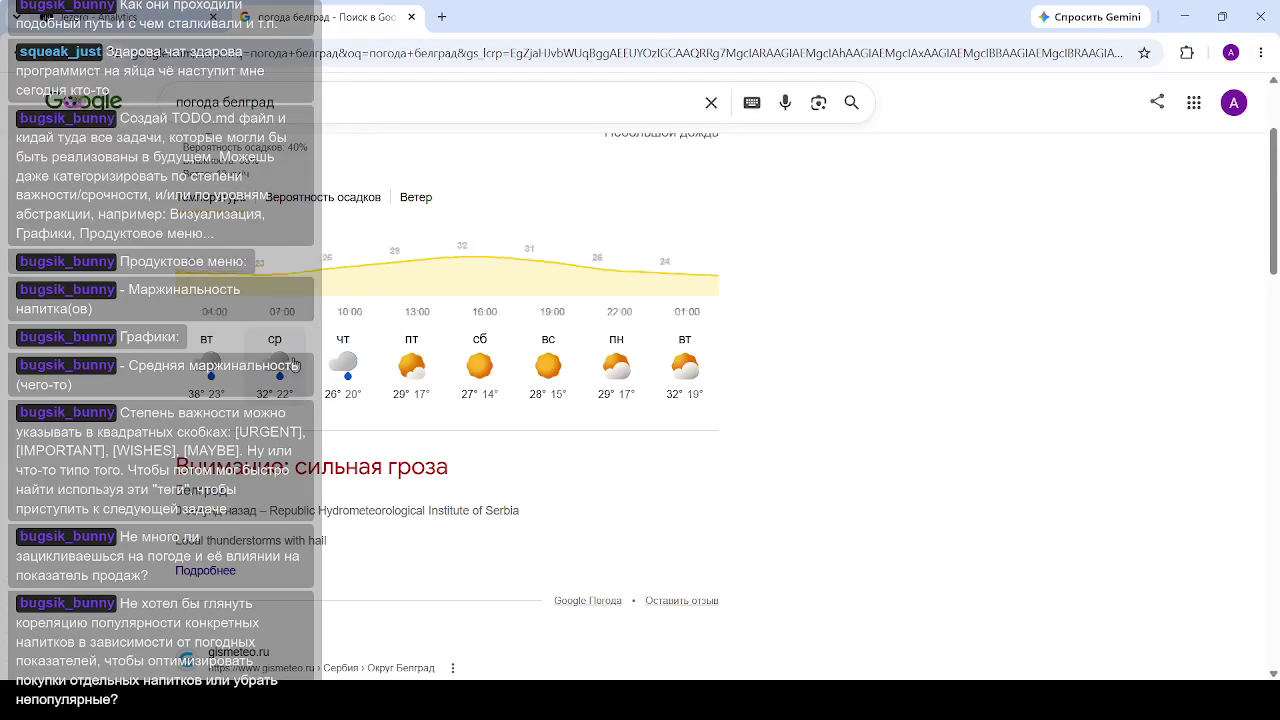
{"action": "left_click", "coordinate": [187, 377]}
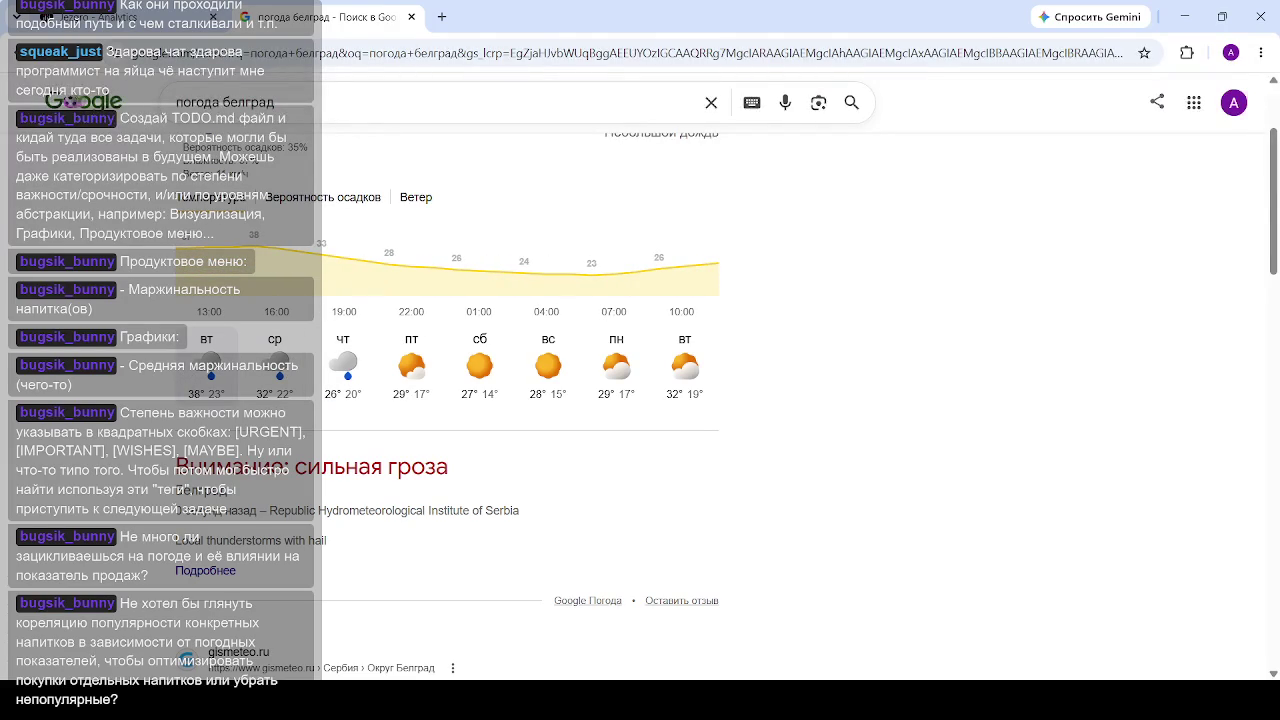
{"action": "left_click", "coordinate": [150, 22]}
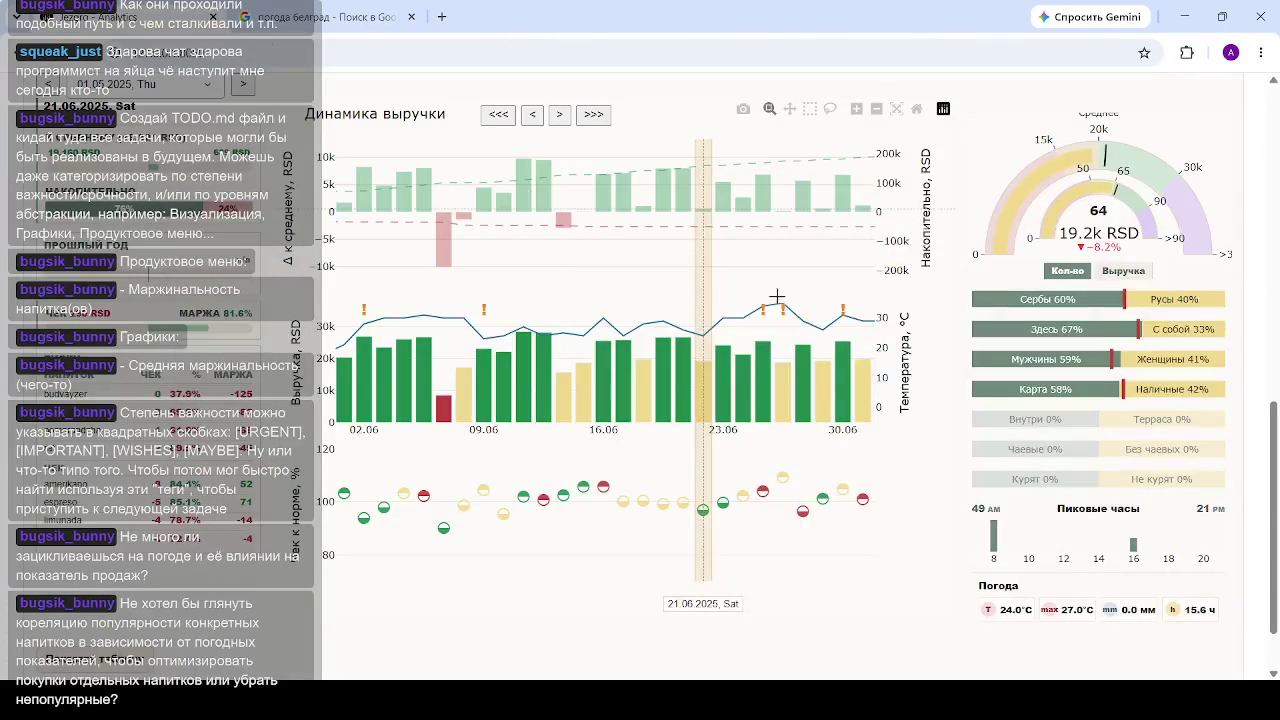
{"action": "scroll", "coordinate": [590, 320], "scroll_direction": "up", "scroll_amount": 2}
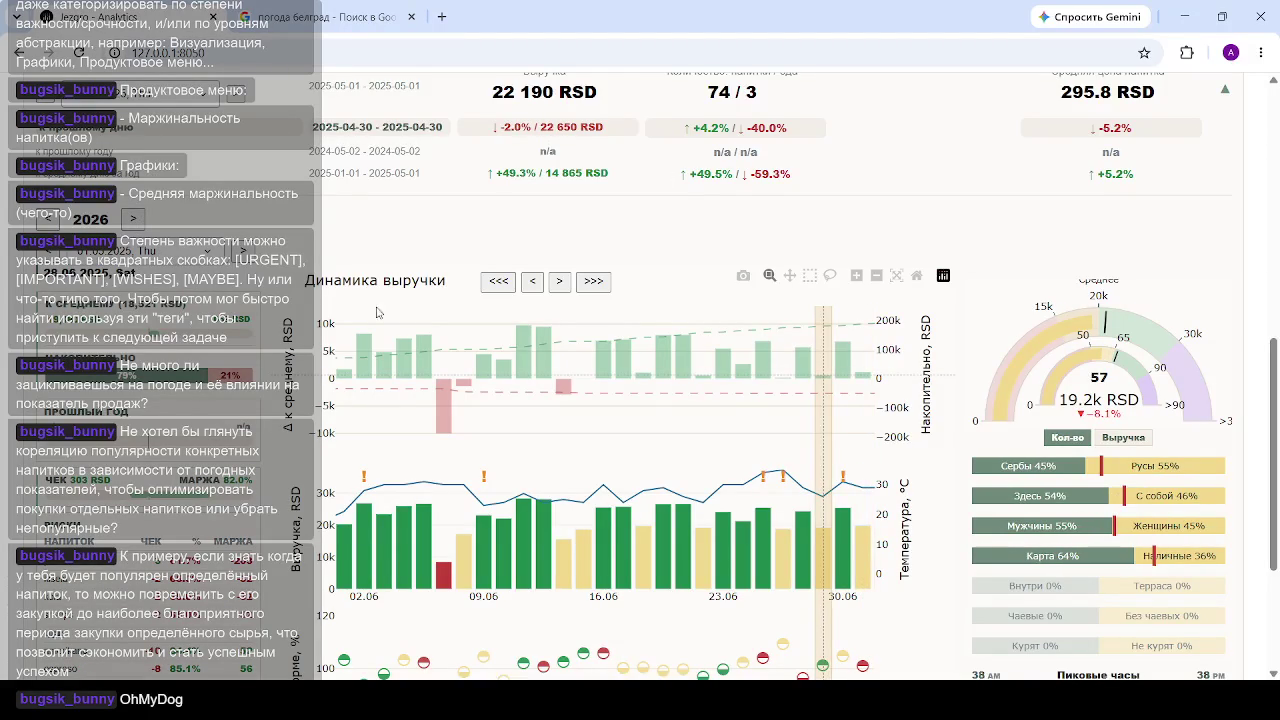
Step: Reset the revenue chart to the full range, then zoom it into 30.06 through 28.07
{"action": "left_click", "coordinate": [916, 281]}
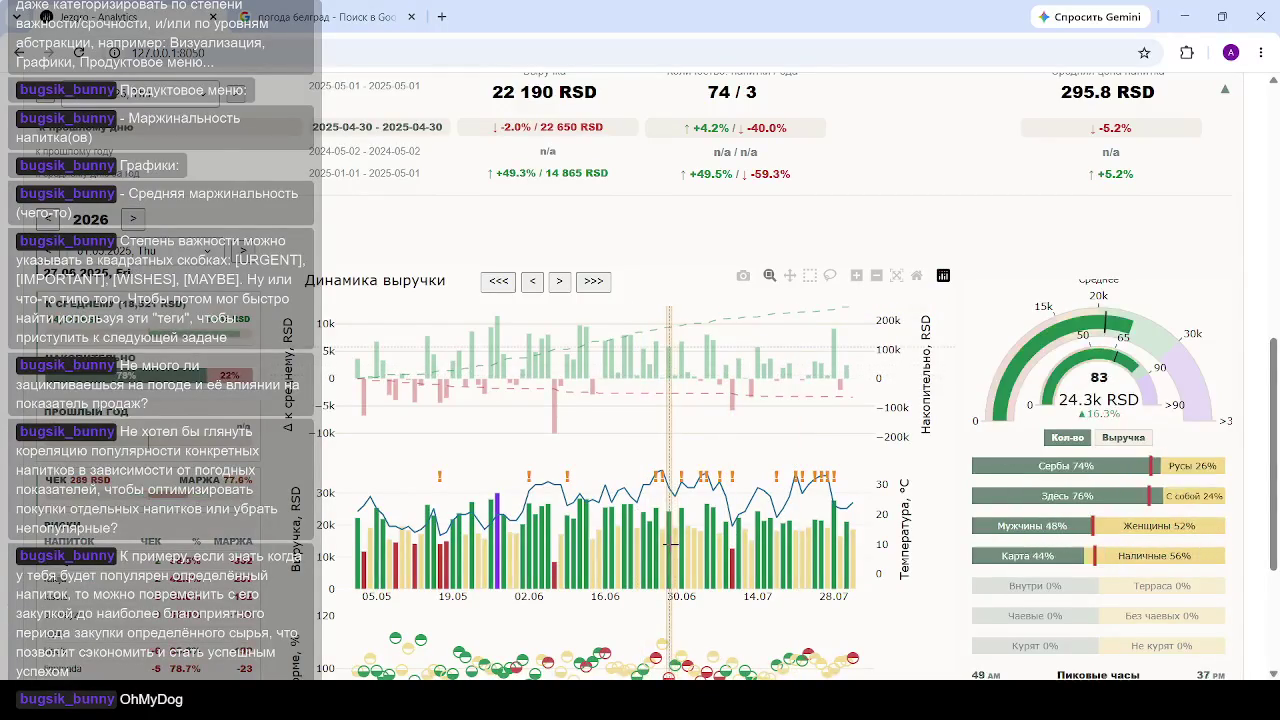
{"action": "scroll", "coordinate": [672, 545], "scroll_direction": "down", "scroll_amount": 1}
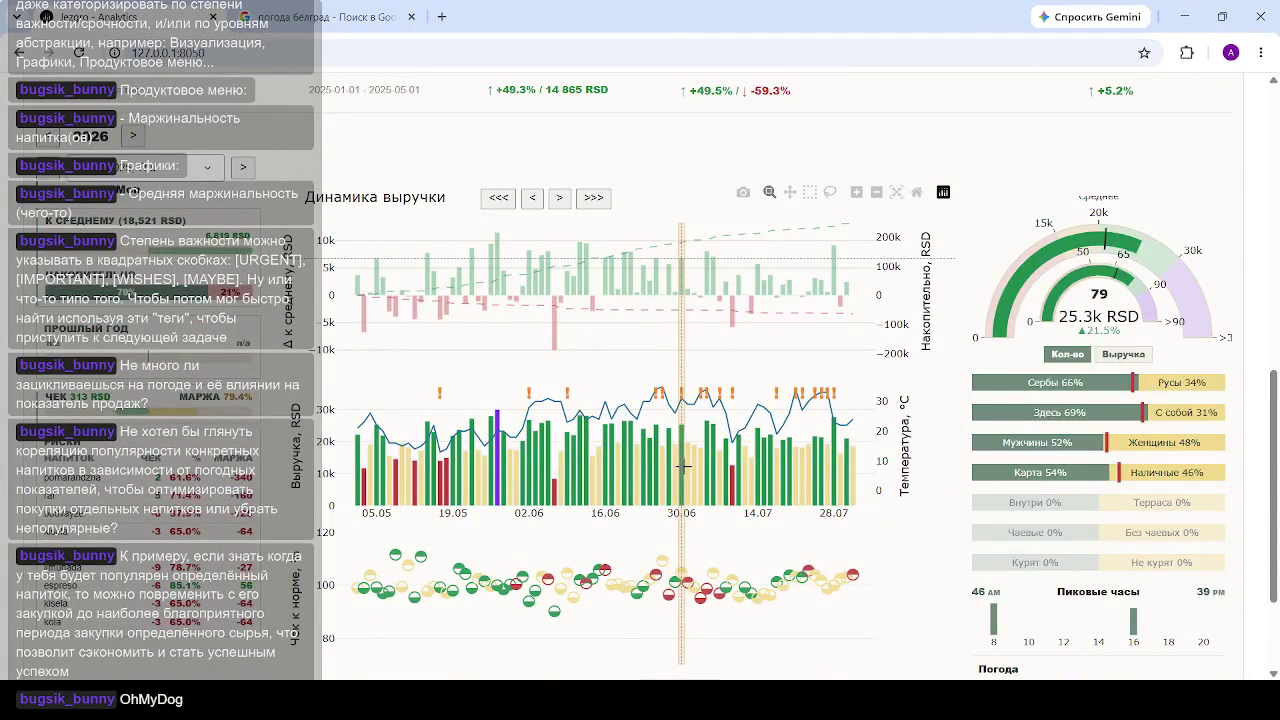
{"action": "left_click_drag", "start_coordinate": [682, 462], "coordinate": [860, 458]}
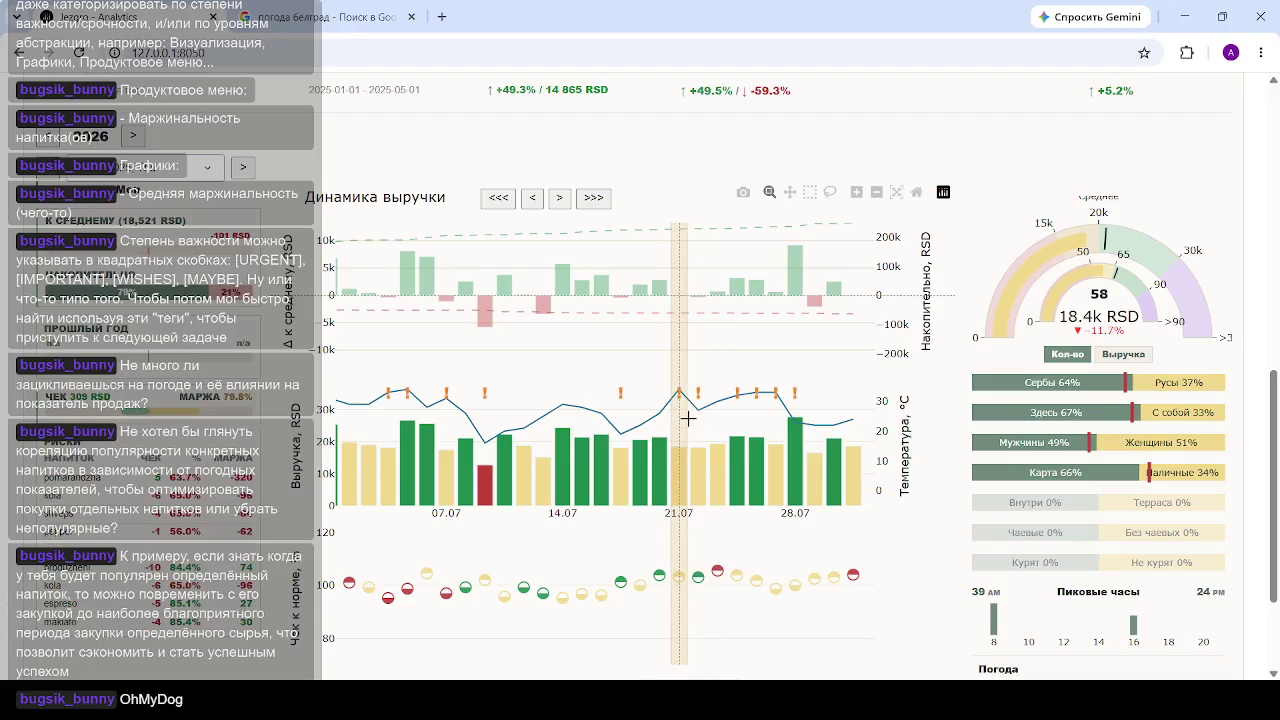
{"action": "scroll", "coordinate": [688, 418], "scroll_direction": "down", "scroll_amount": 2}
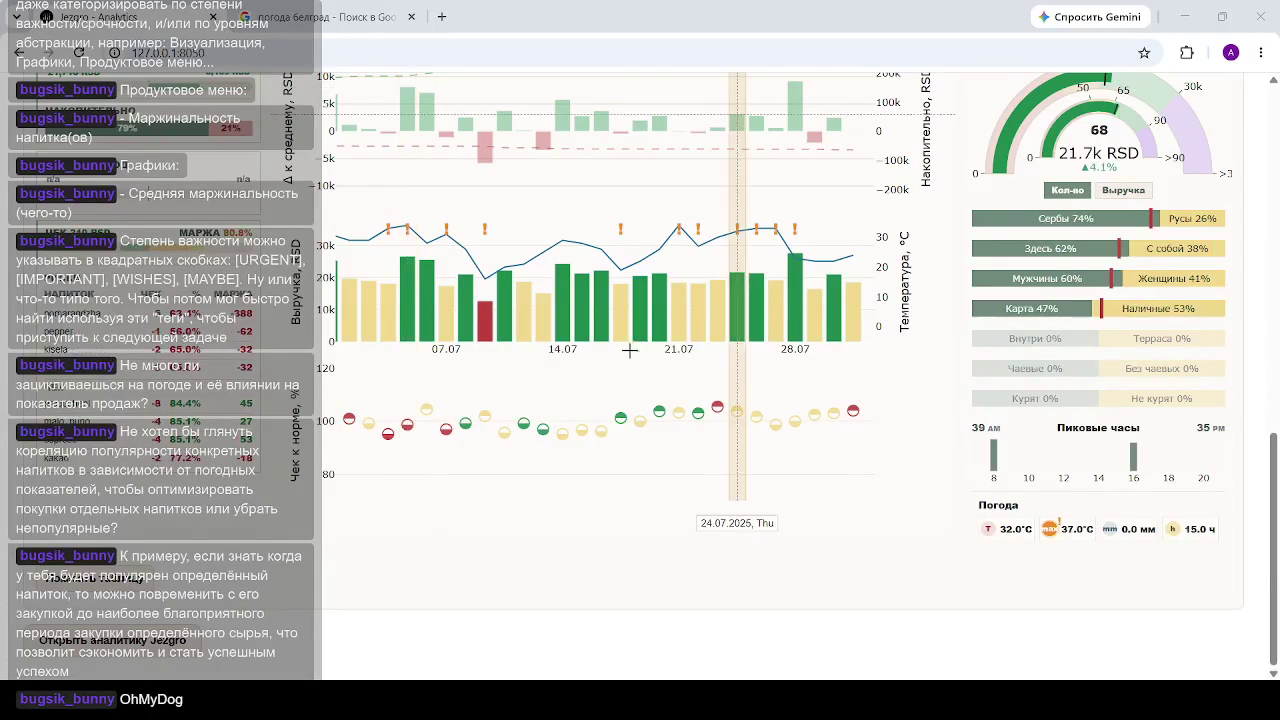
{"action": "scroll", "coordinate": [465, 400], "scroll_direction": "up", "scroll_amount": 2}
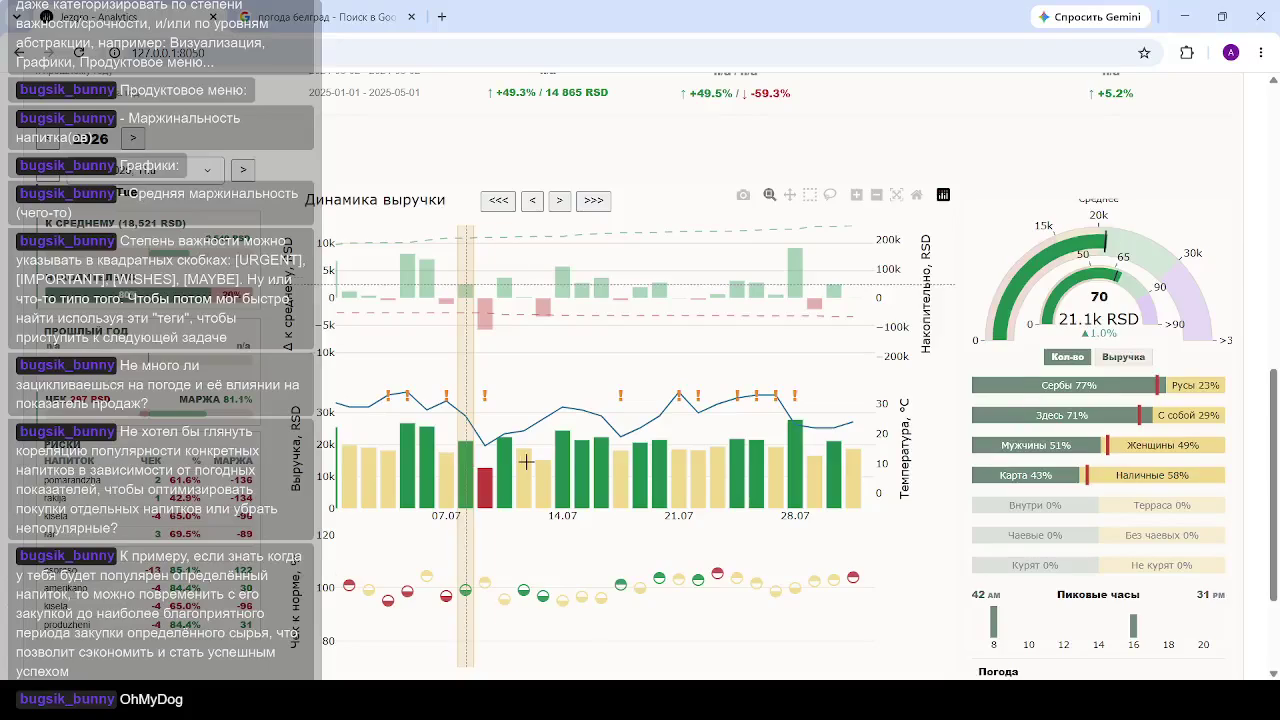
{"action": "scroll", "coordinate": [545, 457], "scroll_direction": "down", "scroll_amount": 2}
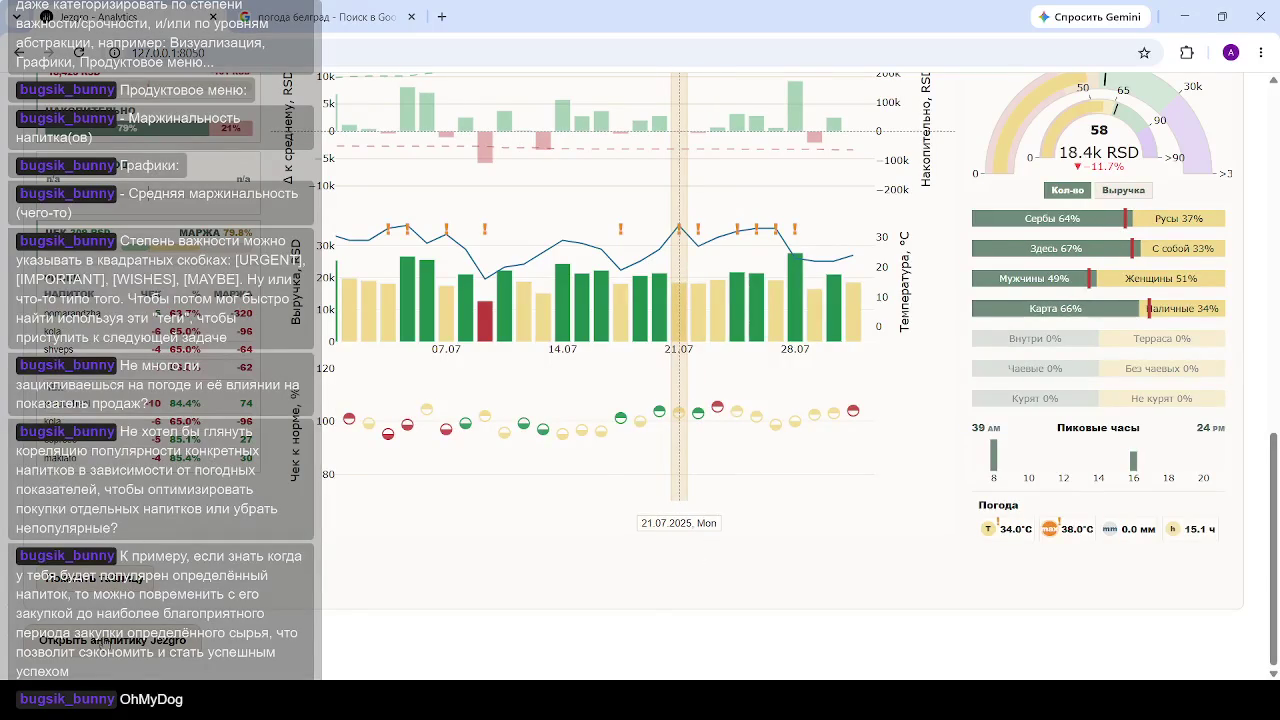
Step: Open the flexible time-series analysis form and set its time mode to Сквозной по неделям
{"action": "left_click", "coordinate": [106, 642]}
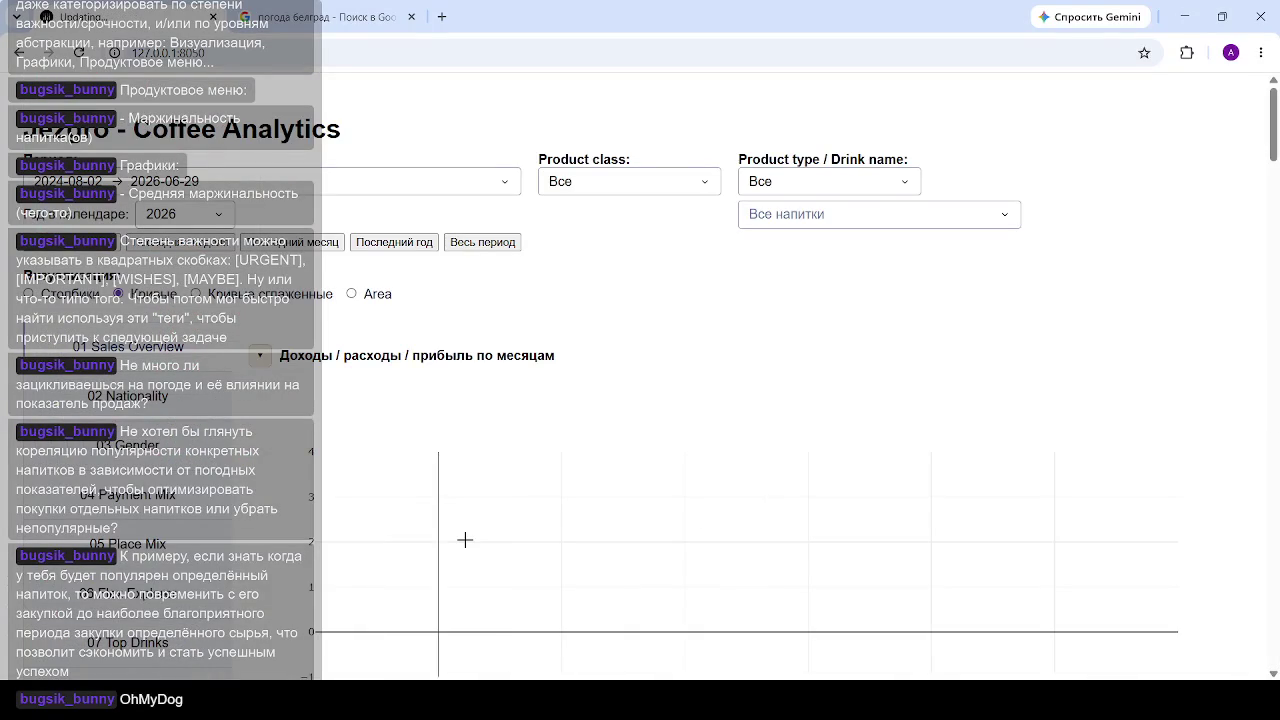
{"action": "scroll", "coordinate": [333, 435], "scroll_direction": "down", "scroll_amount": 3}
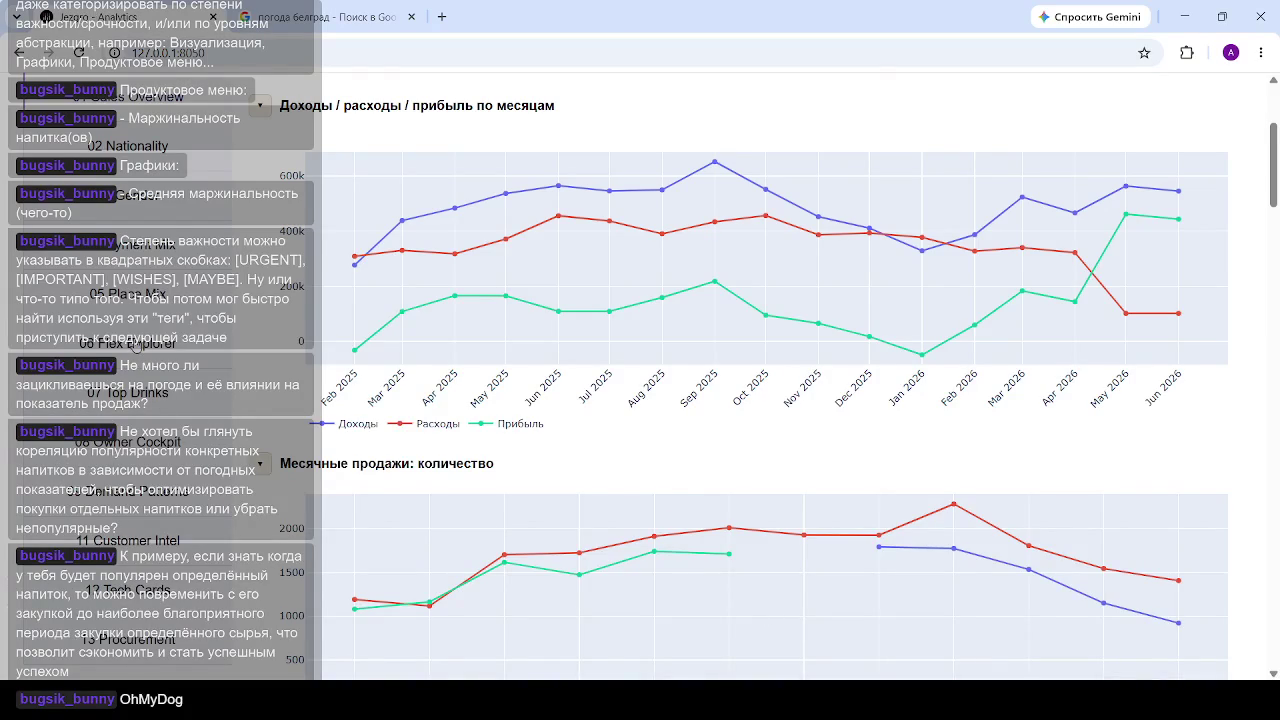
{"action": "left_click", "coordinate": [136, 345]}
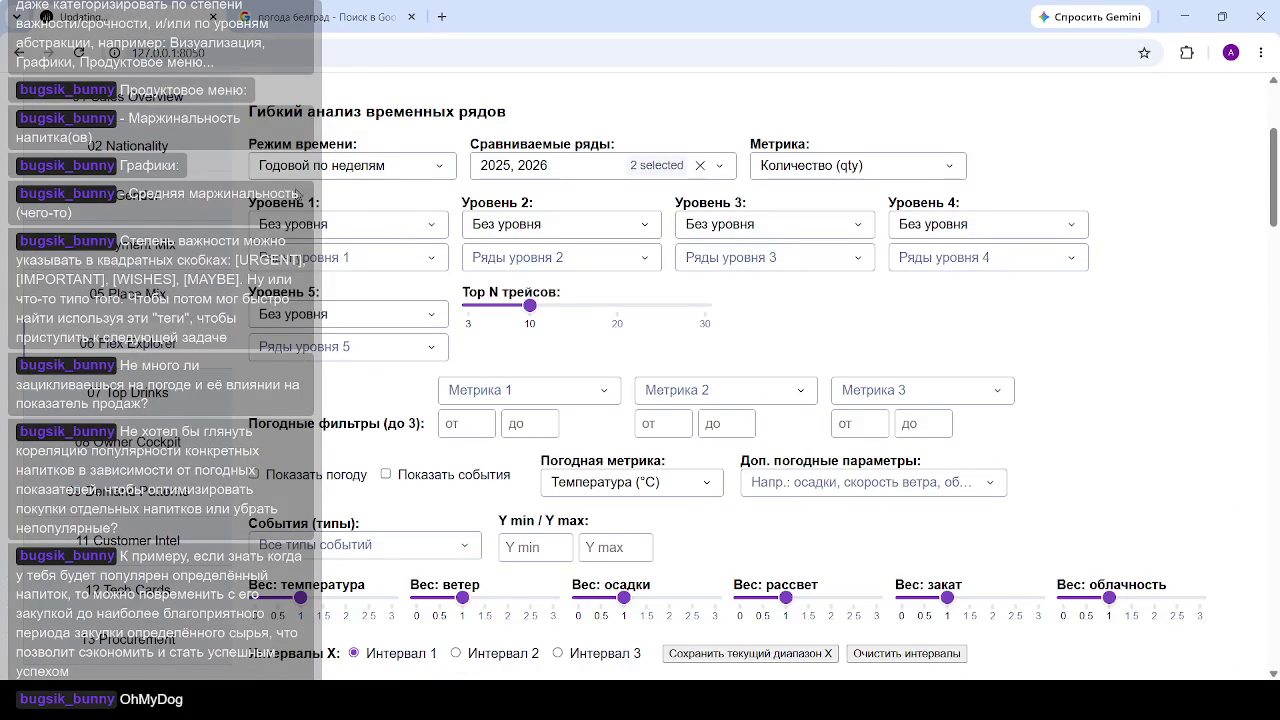
{"action": "left_click", "coordinate": [421, 168]}
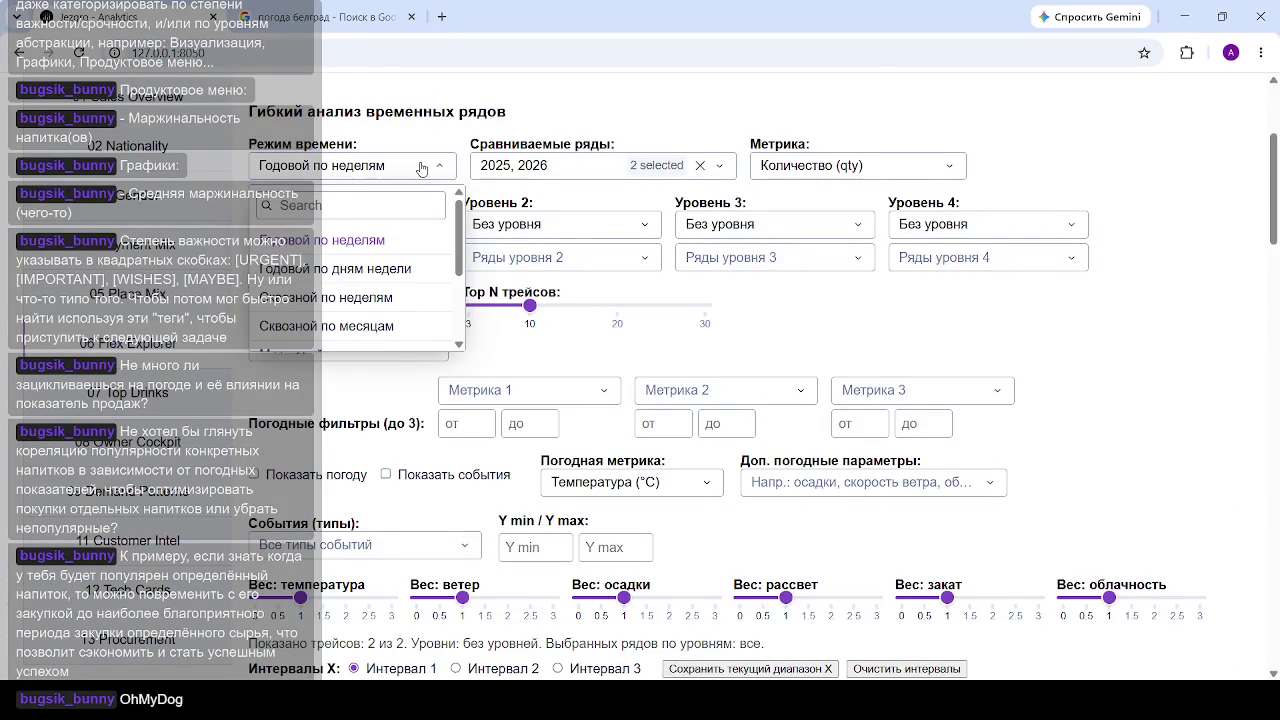
{"action": "left_click", "coordinate": [377, 299]}
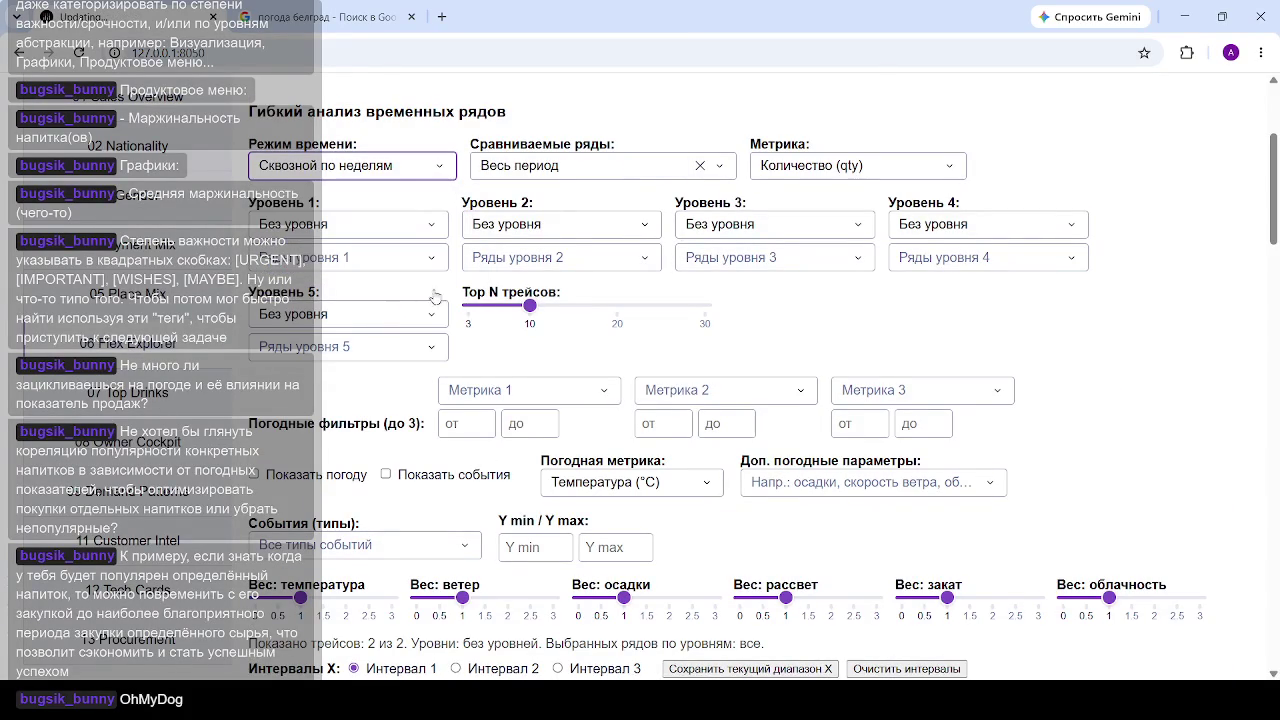
Step: Bring up the field choices for the first grouping level
{"action": "left_click", "coordinate": [430, 226]}
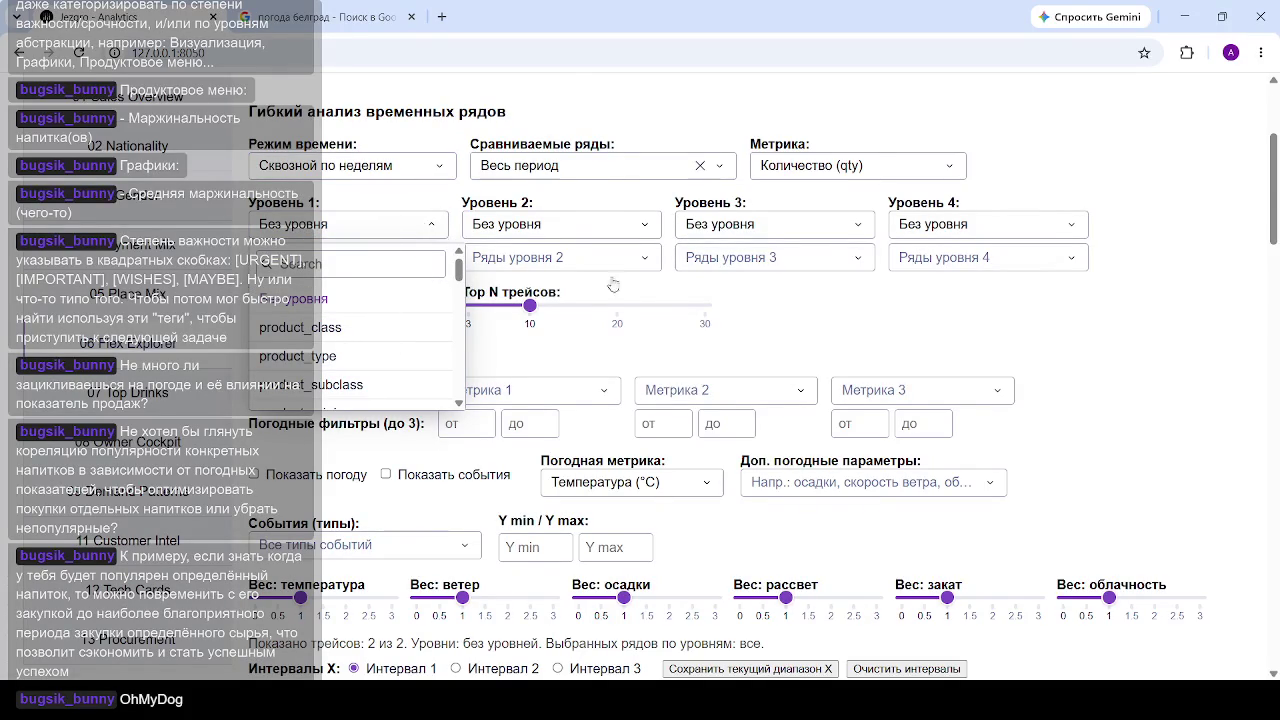
{"action": "scroll", "coordinate": [383, 220], "scroll_direction": "down", "scroll_amount": 3}
{"action": "scroll", "coordinate": [360, 300], "scroll_direction": "up", "scroll_amount": 4}
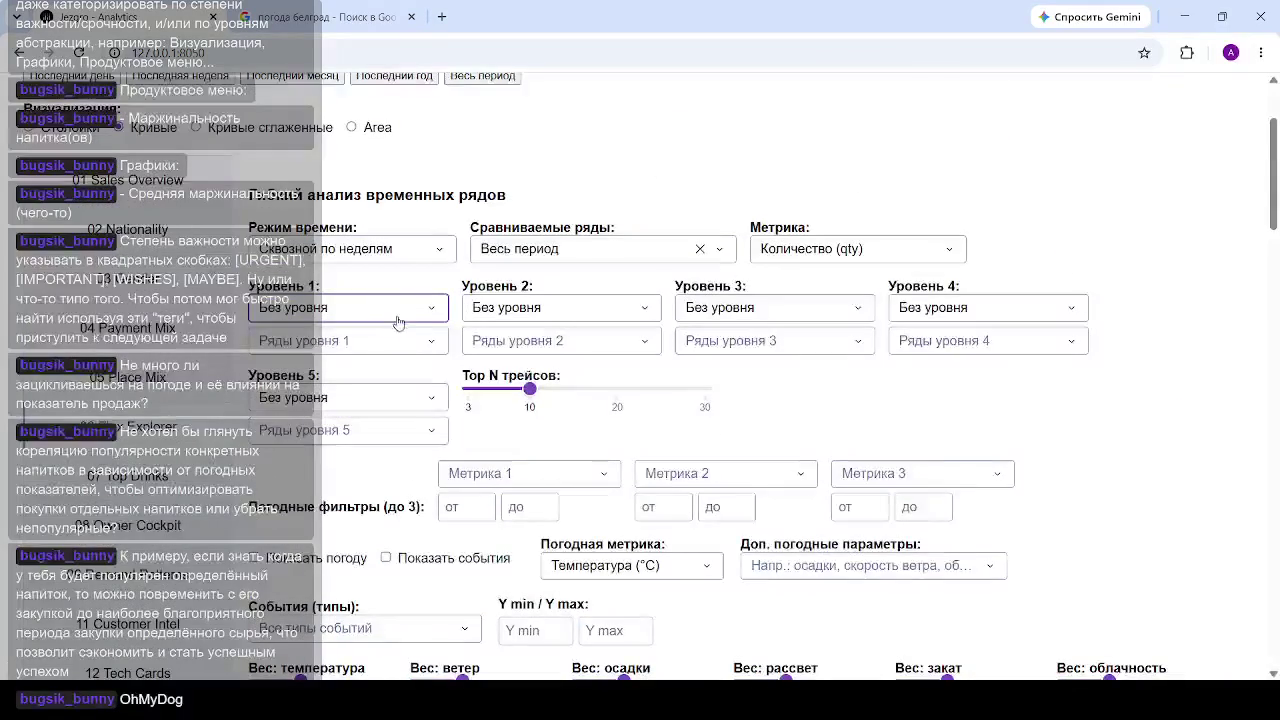
{"action": "left_click", "coordinate": [400, 323]}
Step: Set Уровень 1 to drink_name and, searching 'hl', keep only hladan_late (1050) as the series
{"action": "scroll", "coordinate": [390, 395], "scroll_direction": "down", "scroll_amount": 1}
{"action": "scroll", "coordinate": [383, 404], "scroll_direction": "down", "scroll_amount": 1}
{"action": "scroll", "coordinate": [325, 420], "scroll_direction": "down", "scroll_amount": 1}
{"action": "left_click", "coordinate": [322, 443]}
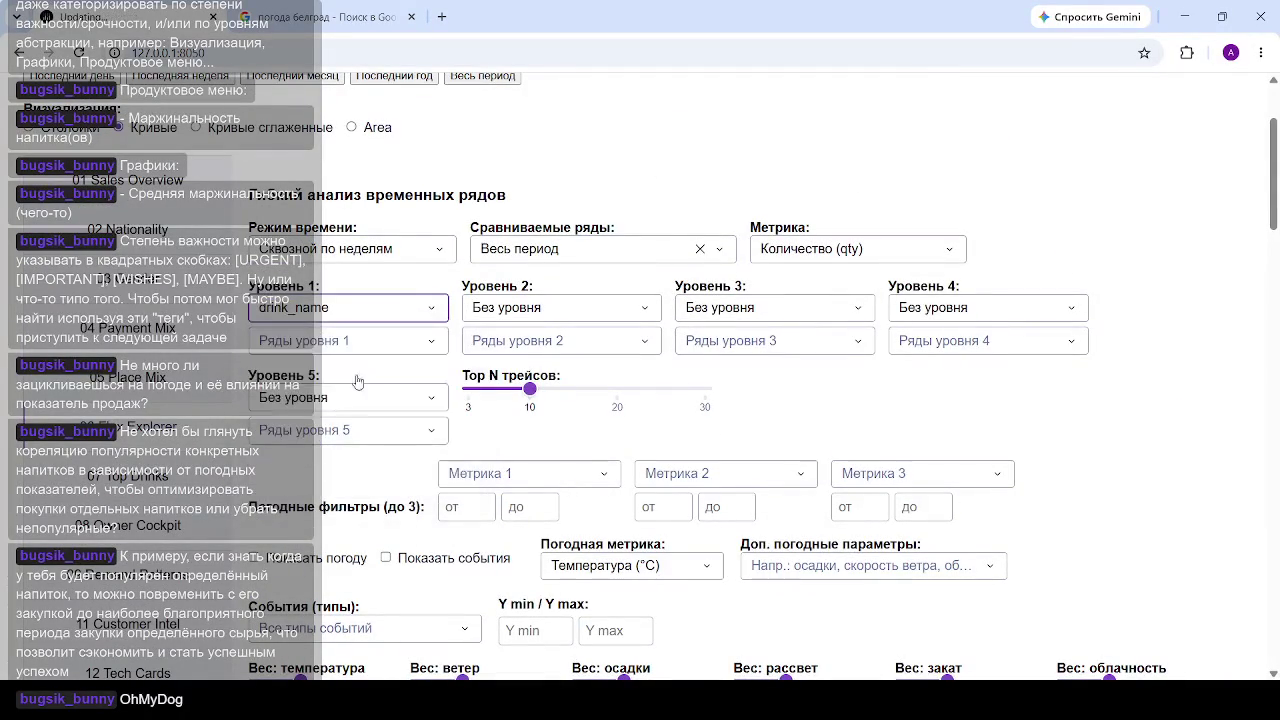
{"action": "left_click", "coordinate": [367, 350]}
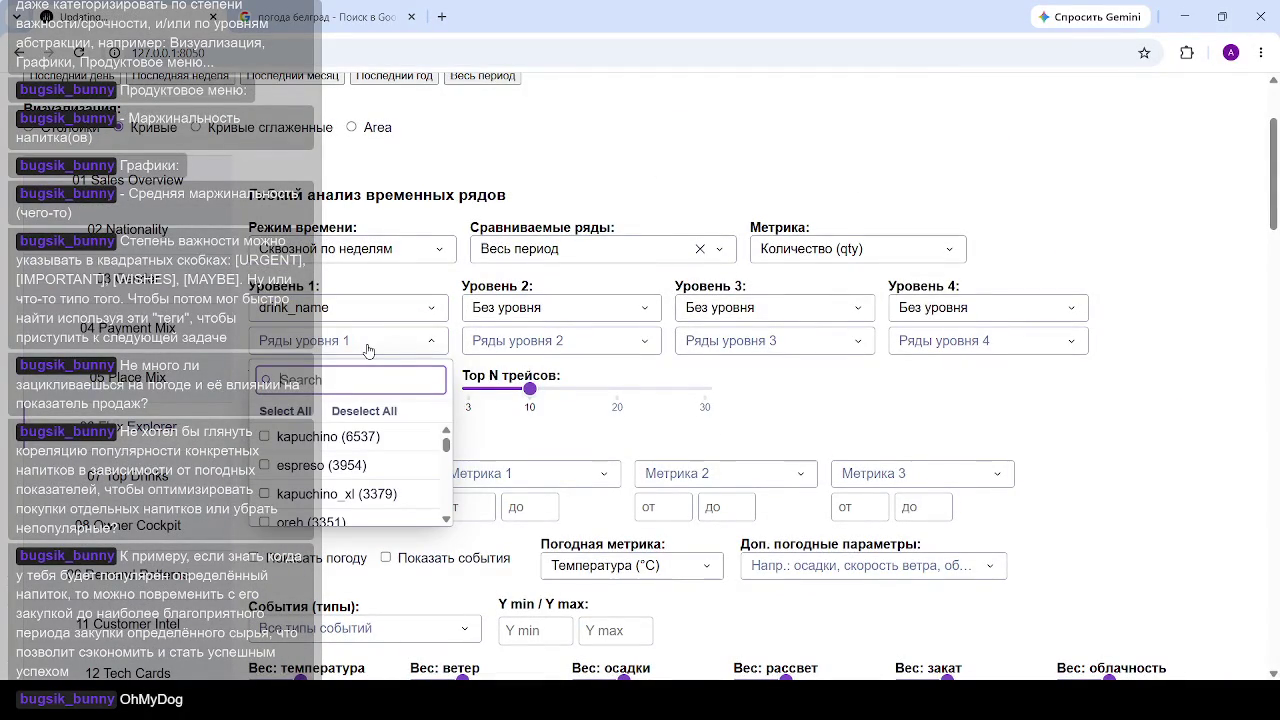
{"action": "type", "text": "р"}
{"action": "key", "text": "BackSpace"}
{"action": "type", "text": "hl"}
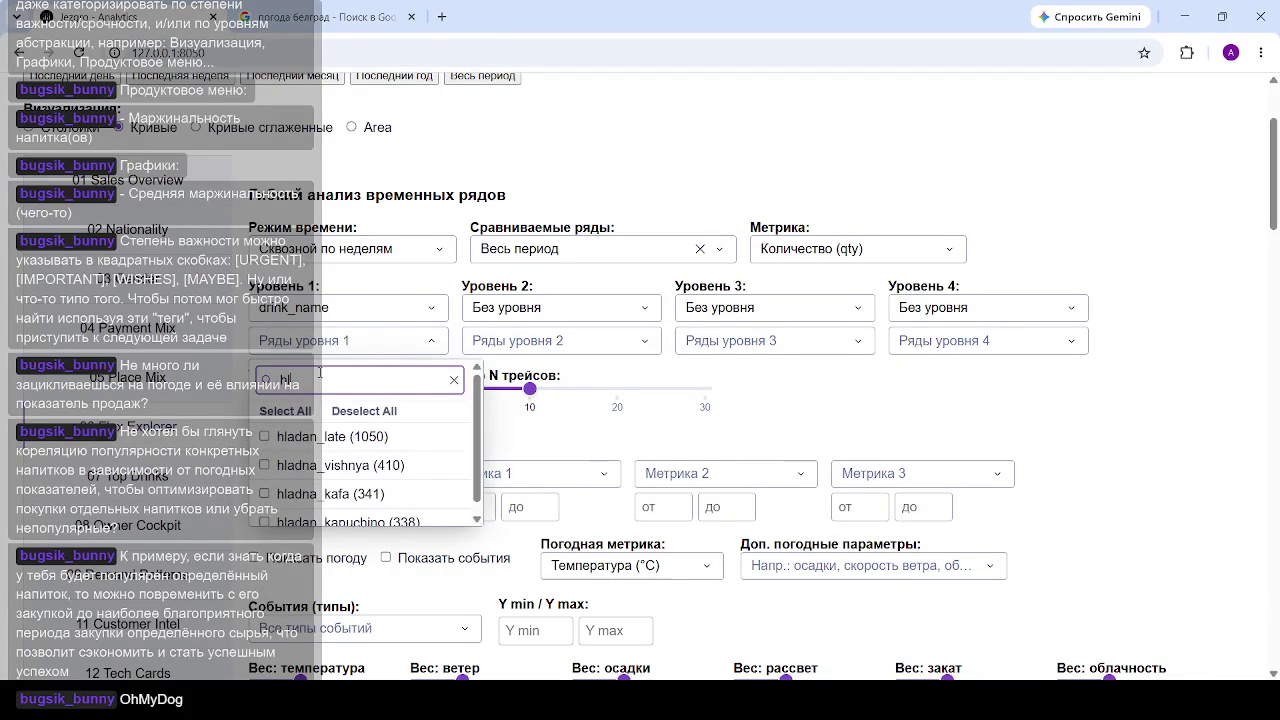
{"action": "left_click", "coordinate": [325, 437]}
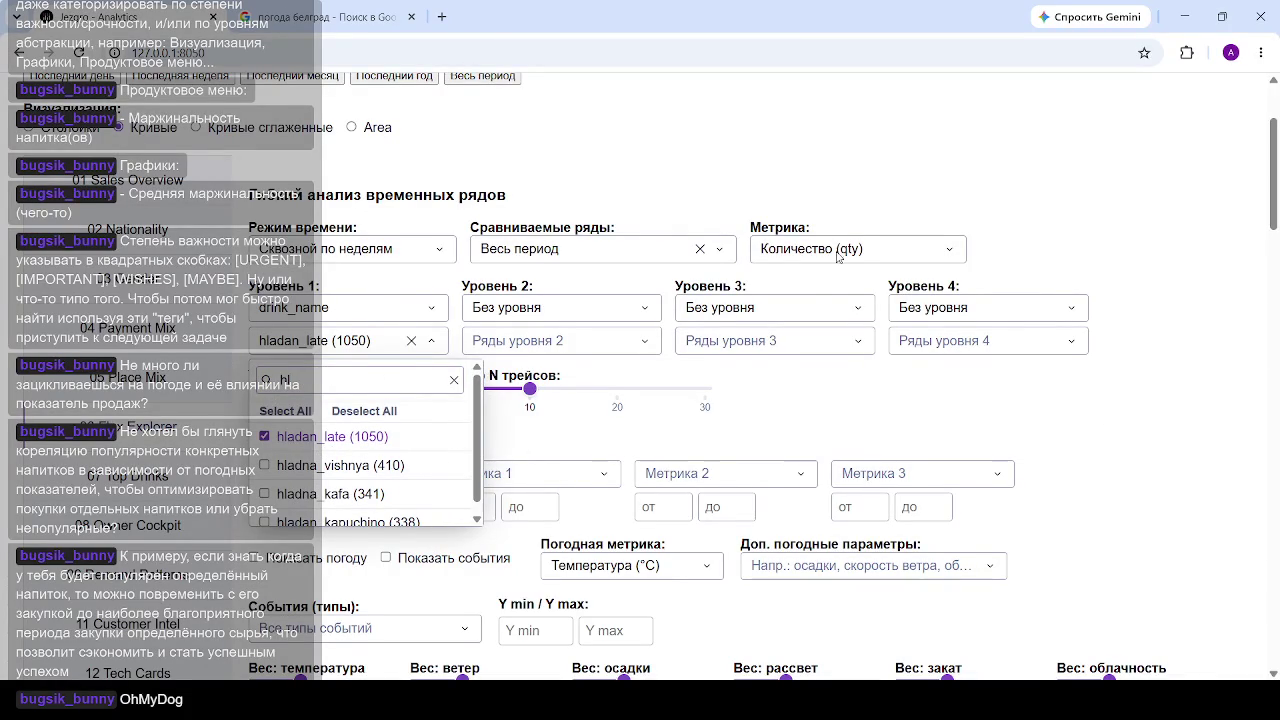
{"action": "left_click", "coordinate": [1010, 270]}
Step: Scroll through hladan_late's weekly quantity and revenue charts down to the temperature correlation scatter
{"action": "scroll", "coordinate": [729, 227], "scroll_direction": "down", "scroll_amount": 5}
{"action": "scroll", "coordinate": [729, 227], "scroll_direction": "down", "scroll_amount": 5}
{"action": "mouse_move", "coordinate": [893, 249]}
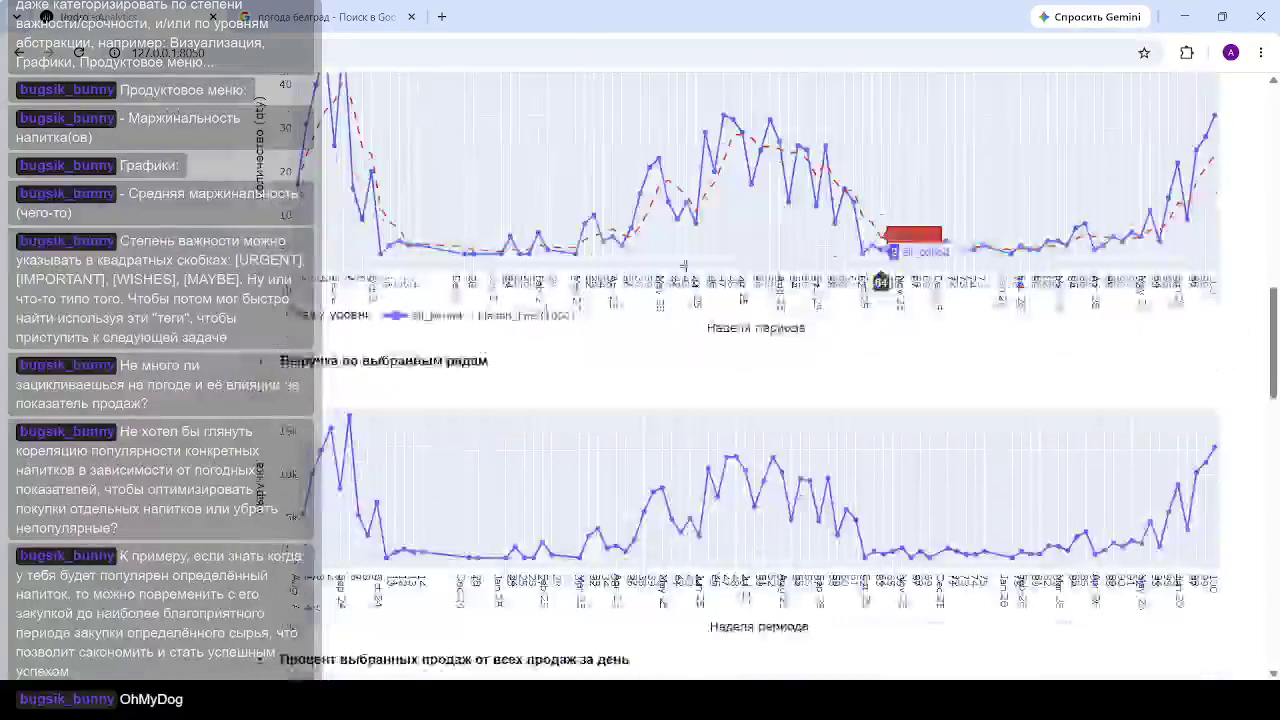
{"action": "scroll", "coordinate": [566, 331], "scroll_direction": "up", "scroll_amount": 2}
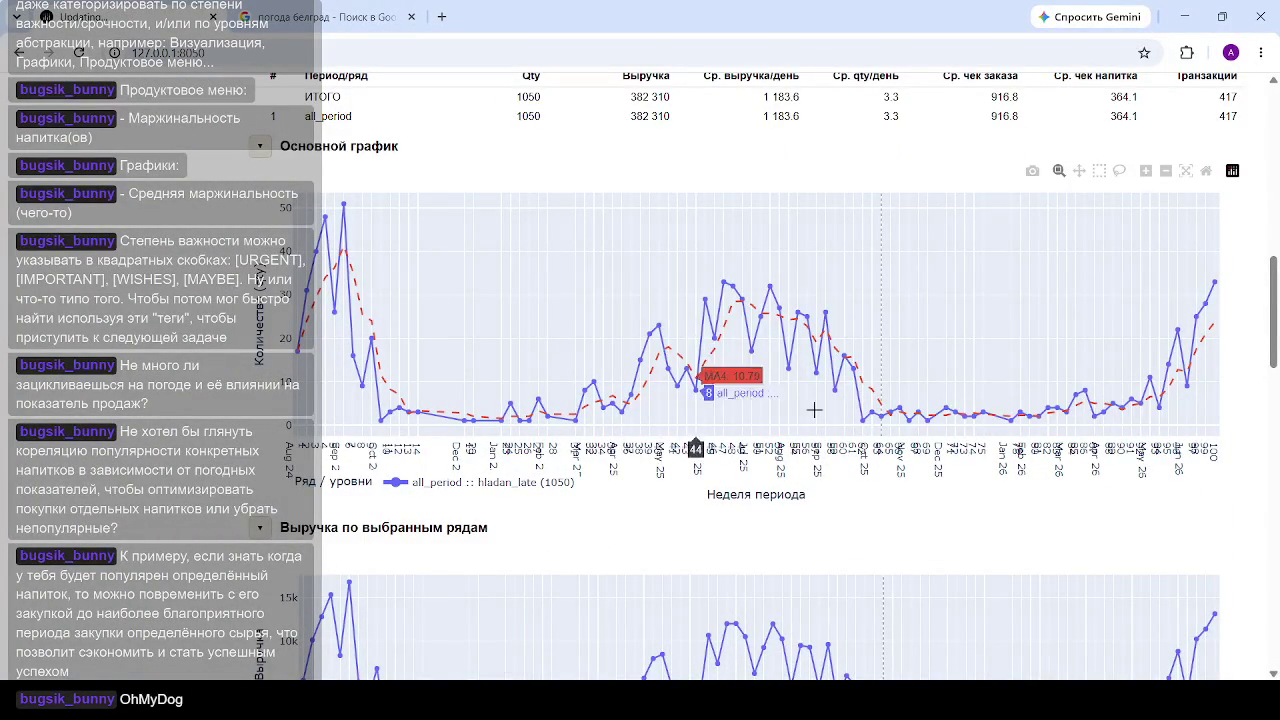
{"action": "scroll", "coordinate": [579, 324], "scroll_direction": "down", "scroll_amount": 4}
{"action": "scroll", "coordinate": [577, 323], "scroll_direction": "down", "scroll_amount": 6}
{"action": "scroll", "coordinate": [523, 355], "scroll_direction": "up", "scroll_amount": 3}
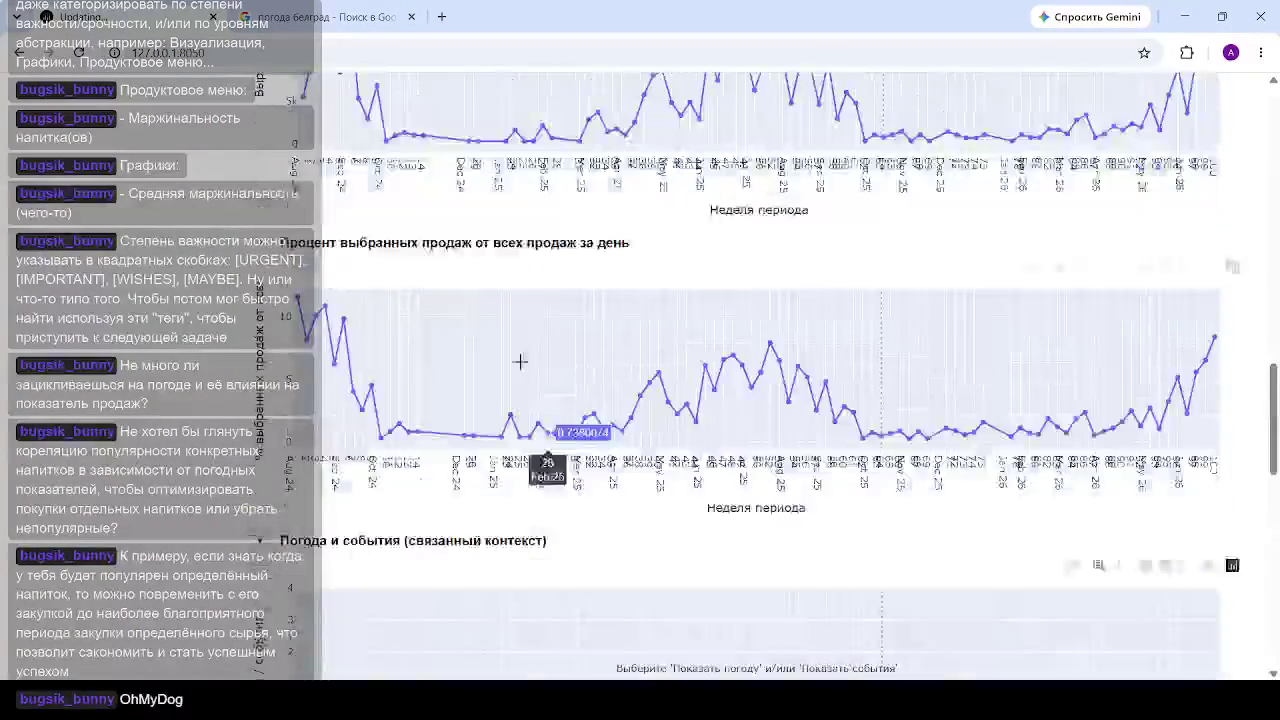
{"action": "scroll", "coordinate": [490, 345], "scroll_direction": "up", "scroll_amount": 6}
{"action": "scroll", "coordinate": [461, 333], "scroll_direction": "up", "scroll_amount": 6}
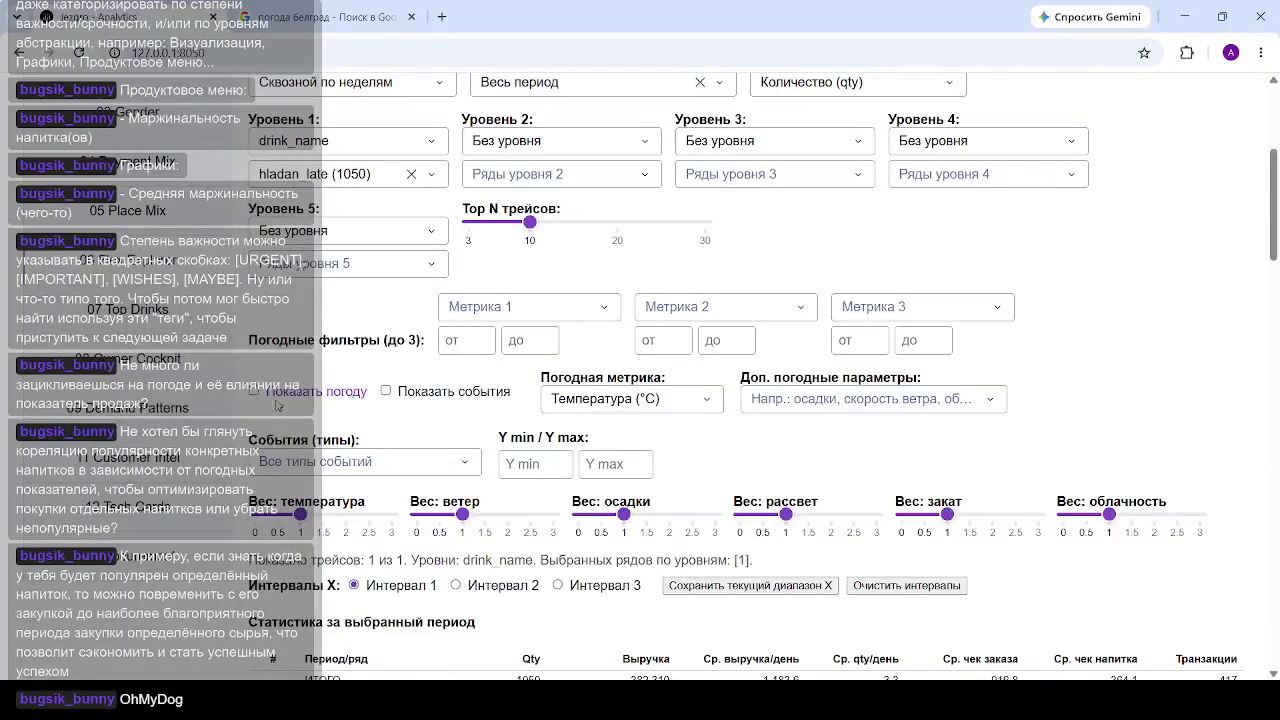
{"action": "scroll", "coordinate": [485, 525], "scroll_direction": "down", "scroll_amount": 3}
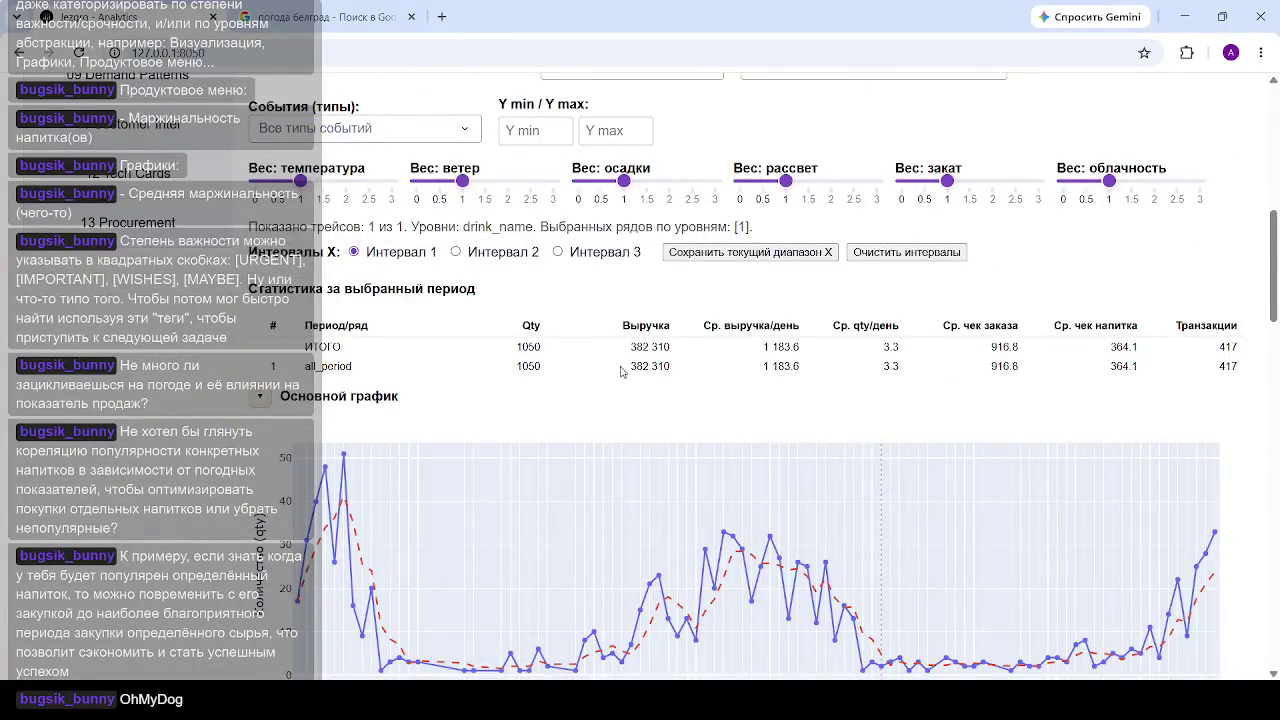
{"action": "scroll", "coordinate": [620, 371], "scroll_direction": "down", "scroll_amount": 2}
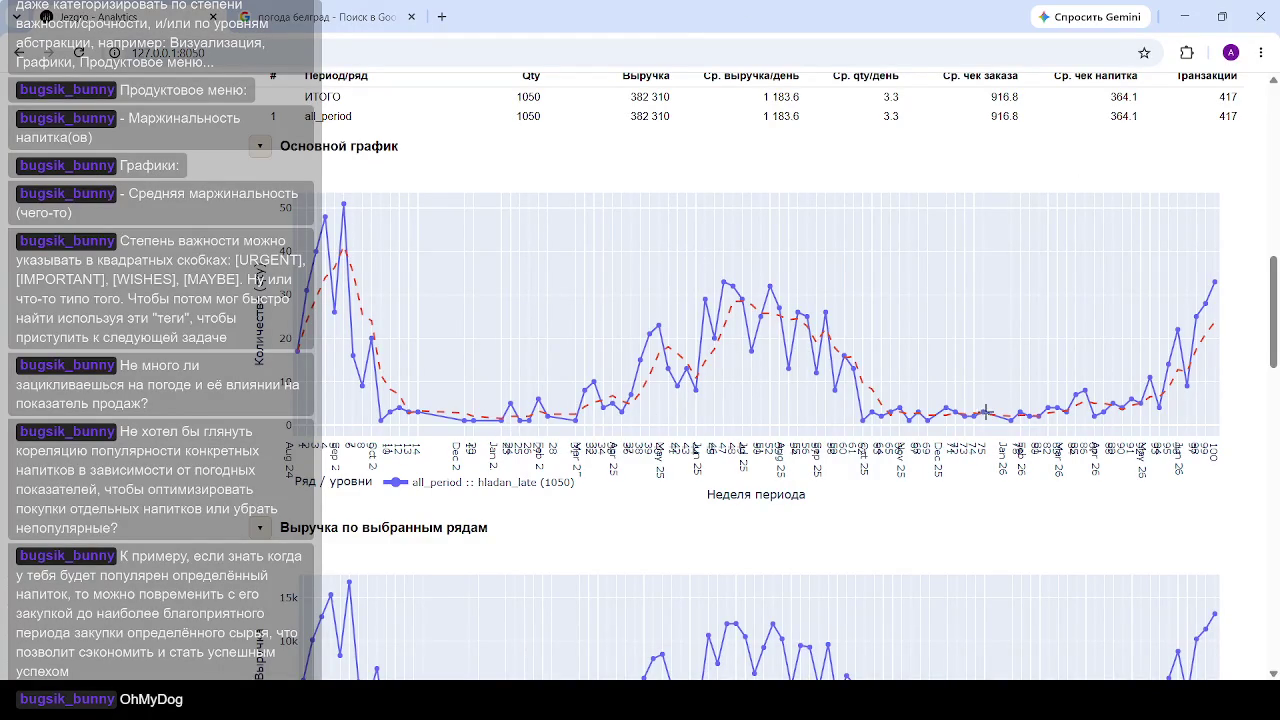
{"action": "scroll", "coordinate": [506, 436], "scroll_direction": "down", "scroll_amount": 5}
{"action": "scroll", "coordinate": [650, 420], "scroll_direction": "down", "scroll_amount": 5}
{"action": "scroll", "coordinate": [811, 399], "scroll_direction": "down", "scroll_amount": 4}
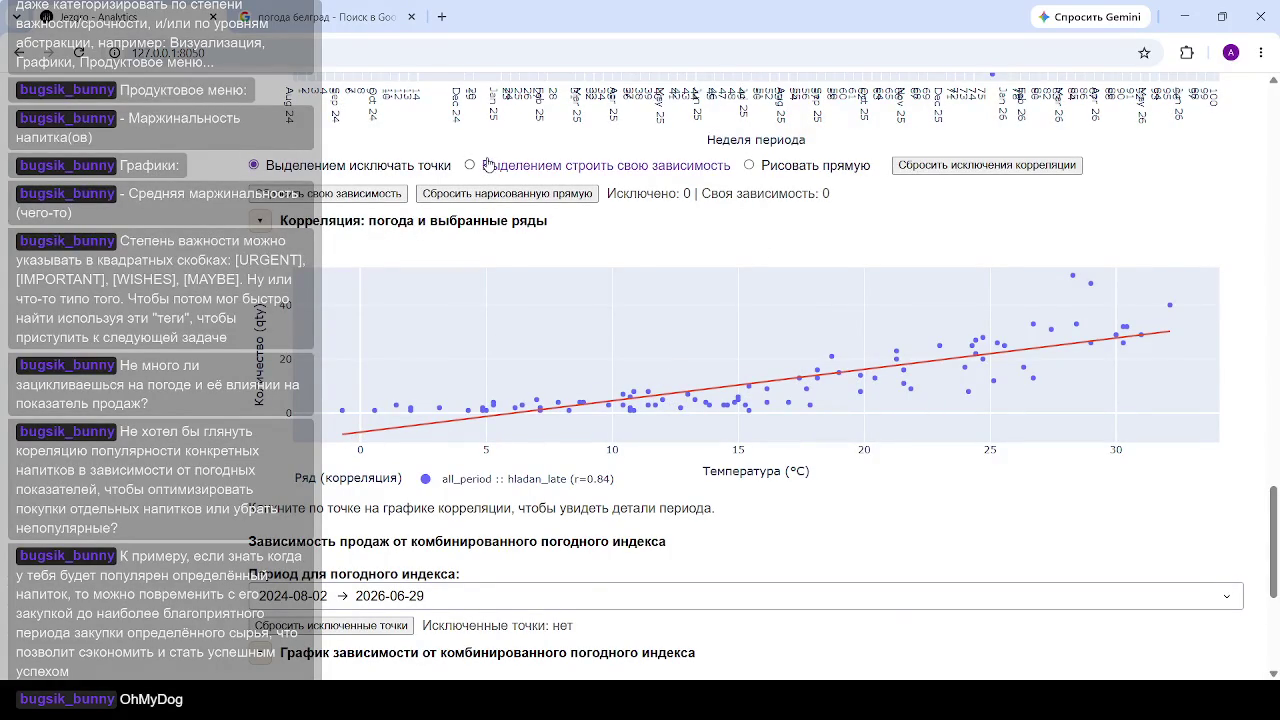
Step: Switch the correlation plot to 'Рисовать прямую' mode, then try and clear a box selection of points
{"action": "left_click", "coordinate": [752, 165]}
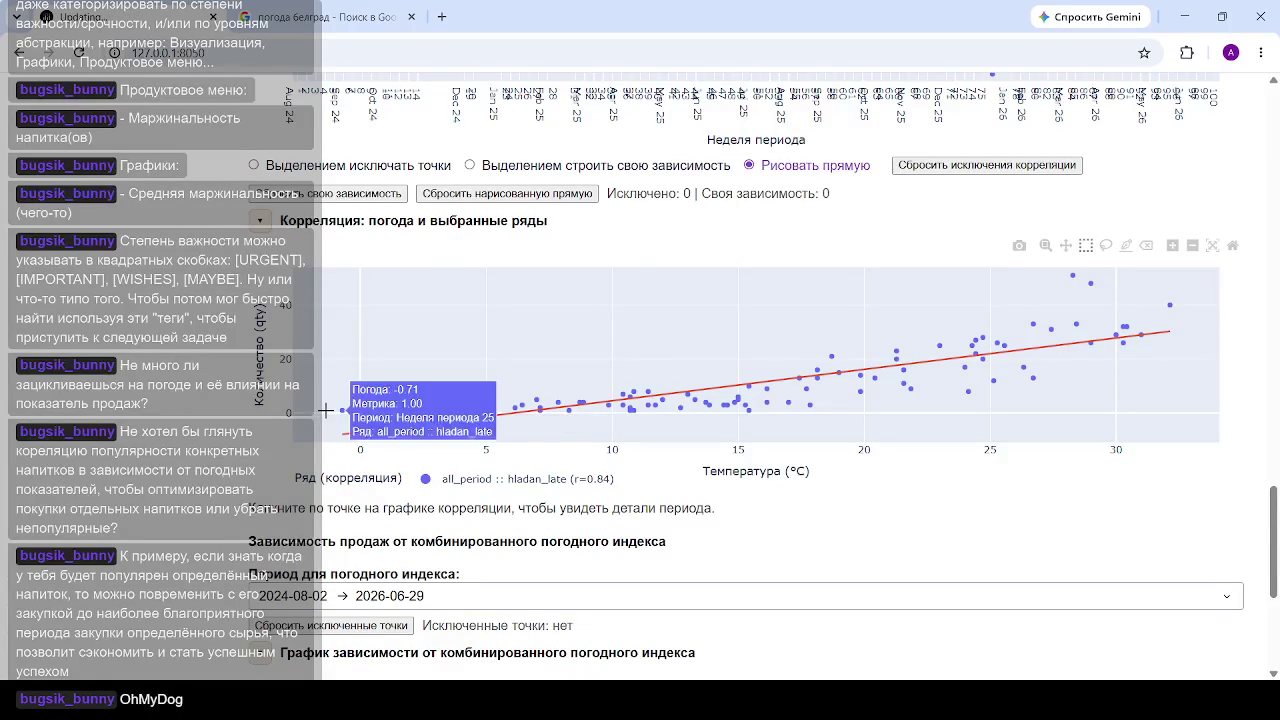
{"action": "left_click_drag", "start_coordinate": [326, 415], "coordinate": [646, 410]}
{"action": "left_click_drag", "start_coordinate": [352, 402], "coordinate": [326, 410]}
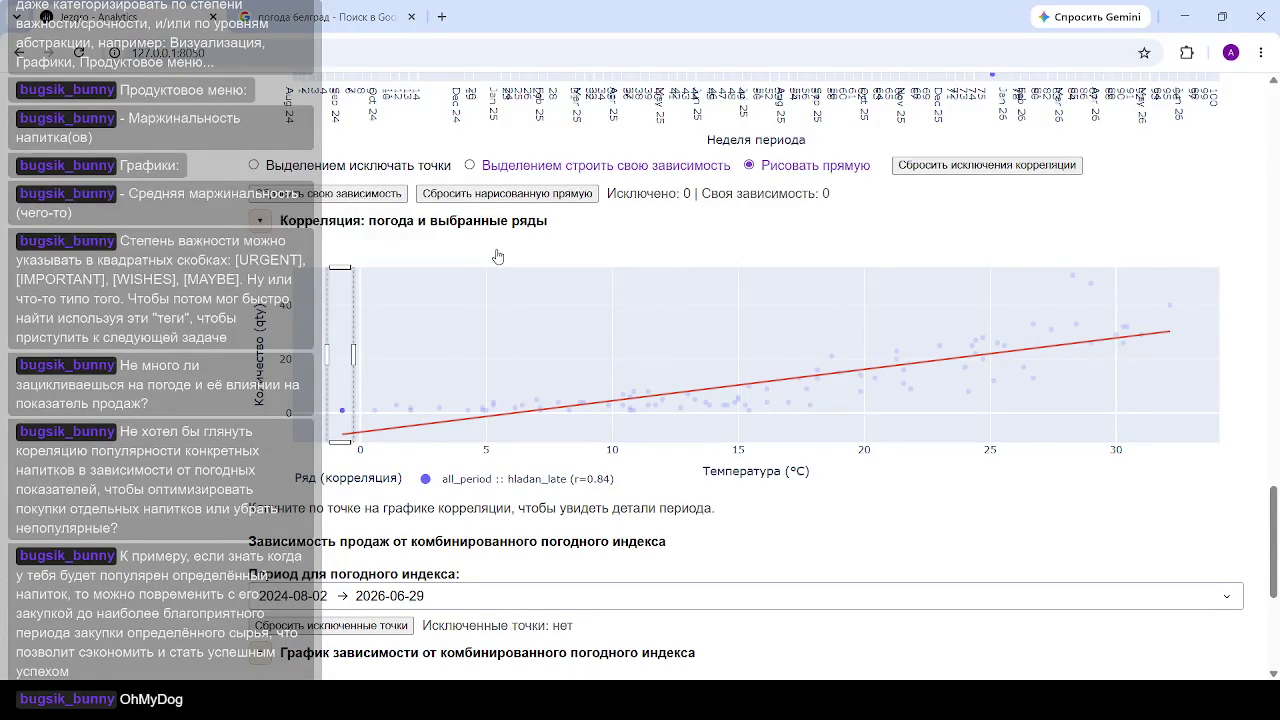
{"action": "left_click", "coordinate": [942, 166]}
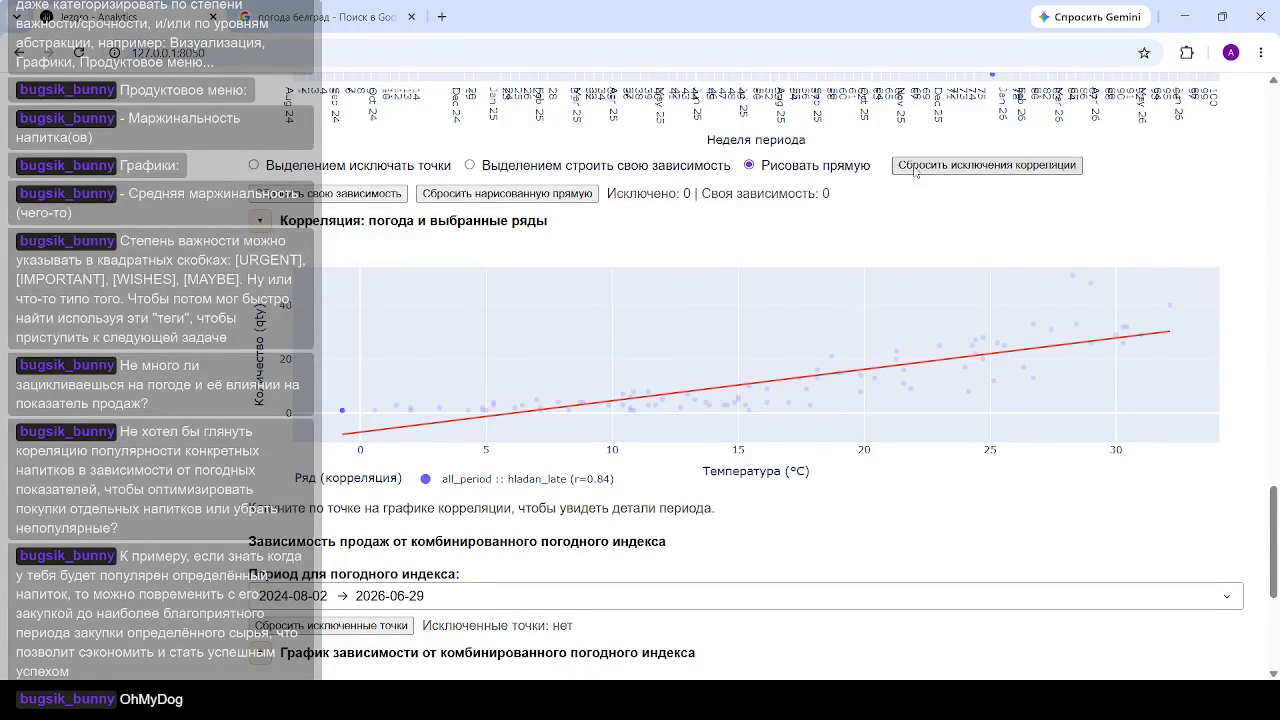
Step: Re-enable straight-line drawing, draw a test line through the low-temperature points, then remove it
{"action": "left_click", "coordinate": [749, 165]}
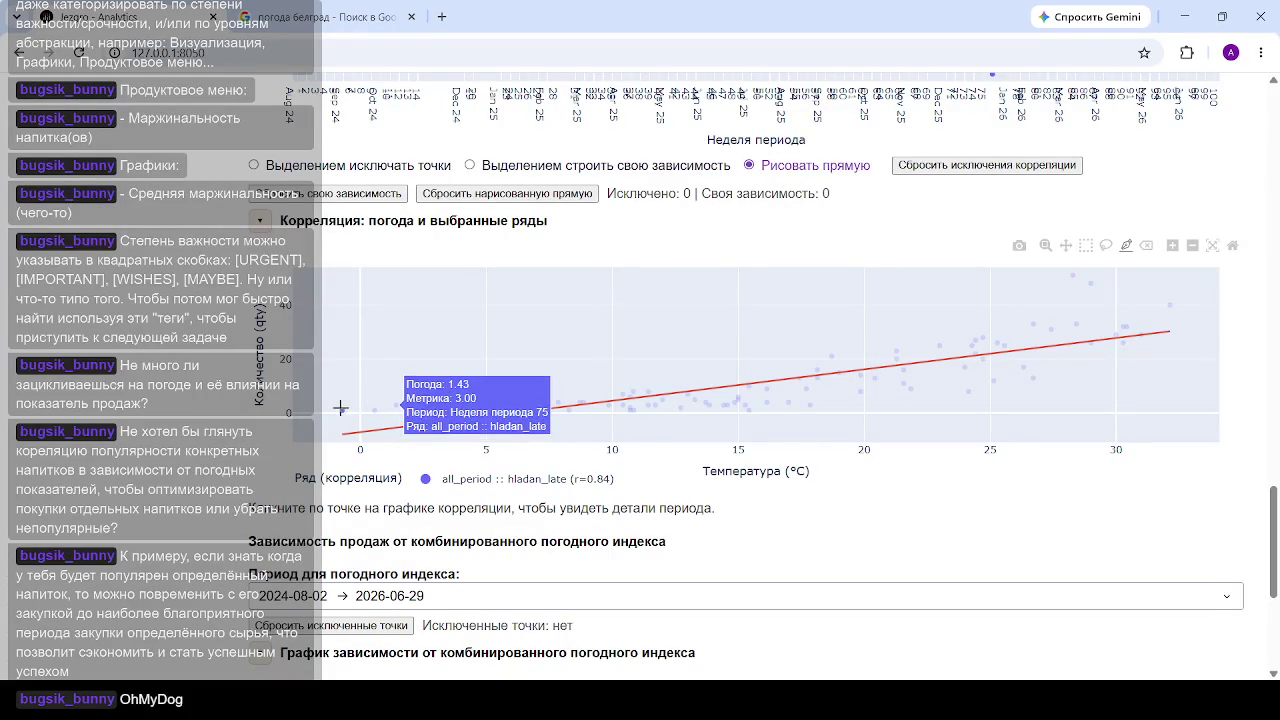
{"action": "left_click_drag", "start_coordinate": [857, 398], "coordinate": [342, 410]}
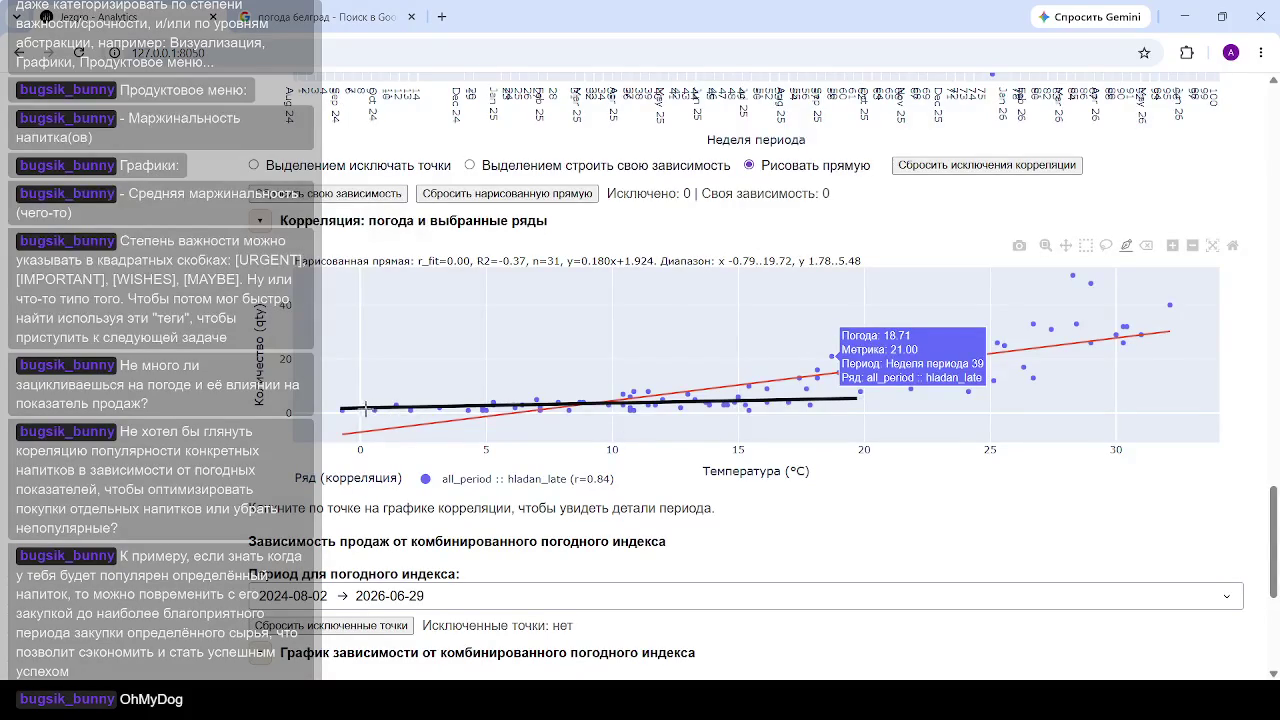
{"action": "left_click", "coordinate": [899, 409]}
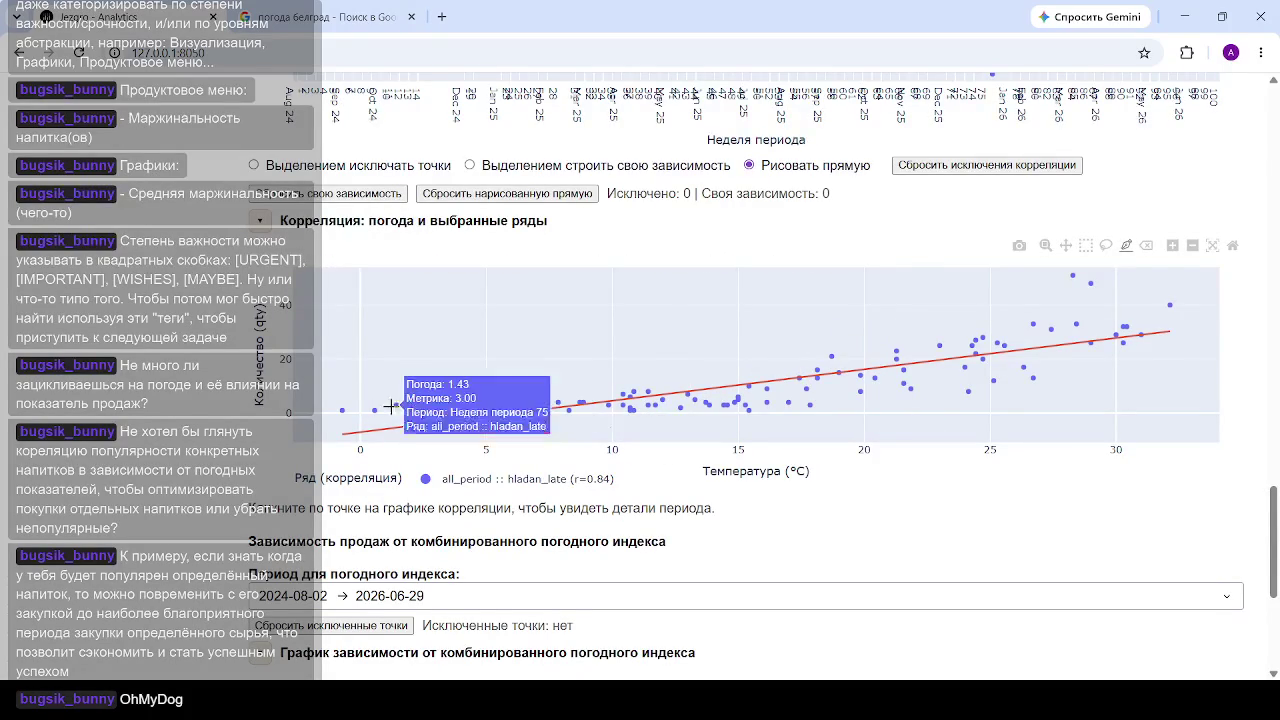
Step: Draw a straight line from the leftmost point (−0.56 °C) to about 15.85 °C, giving y=0.150x+2.482
{"action": "mouse_move", "coordinate": [346, 408]}
{"action": "left_mouse_down"}
{"action": "mouse_move", "coordinate": [795, 403]}
{"action": "mouse_move", "coordinate": [759, 401]}
{"action": "left_mouse_up"}
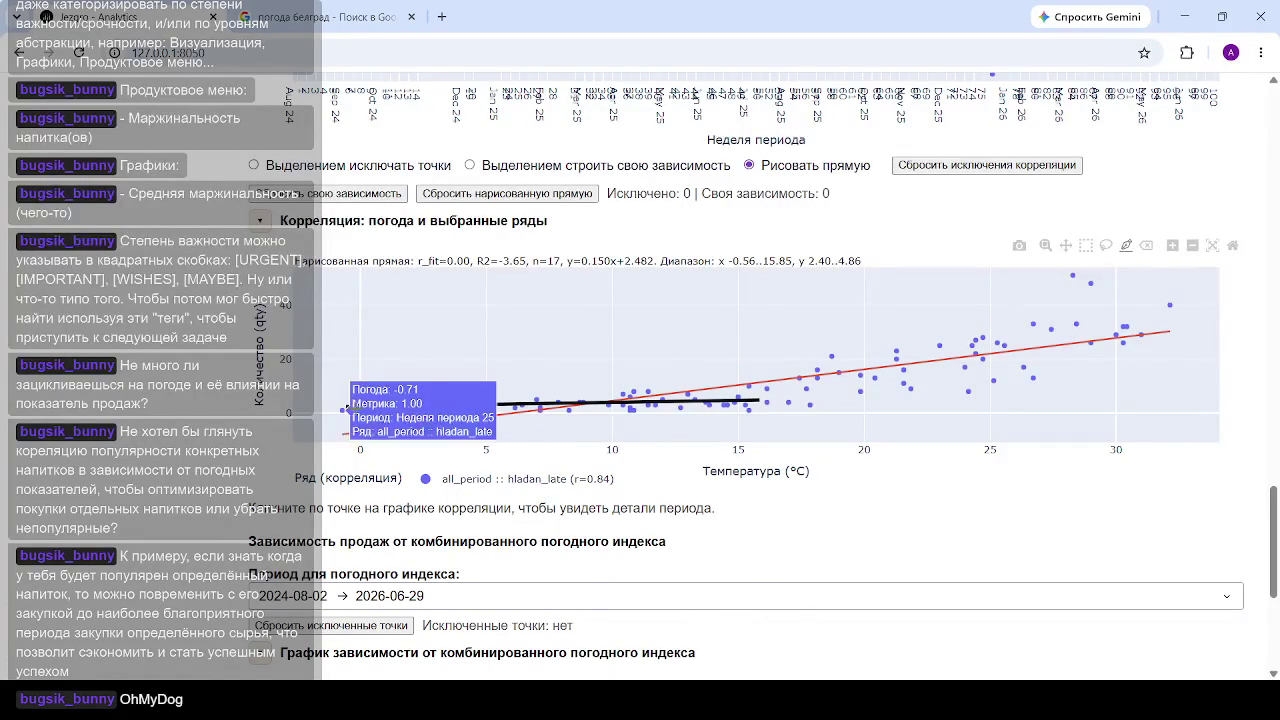
Step: Redraw the line to about 16 °C, then reset it so only the r=0.84 trend line remains
{"action": "mouse_move", "coordinate": [342, 410]}
{"action": "mouse_move", "coordinate": [346, 407]}
{"action": "left_mouse_down"}
{"action": "mouse_move", "coordinate": [609, 407]}
{"action": "mouse_move", "coordinate": [868, 478]}
{"action": "left_mouse_up"}
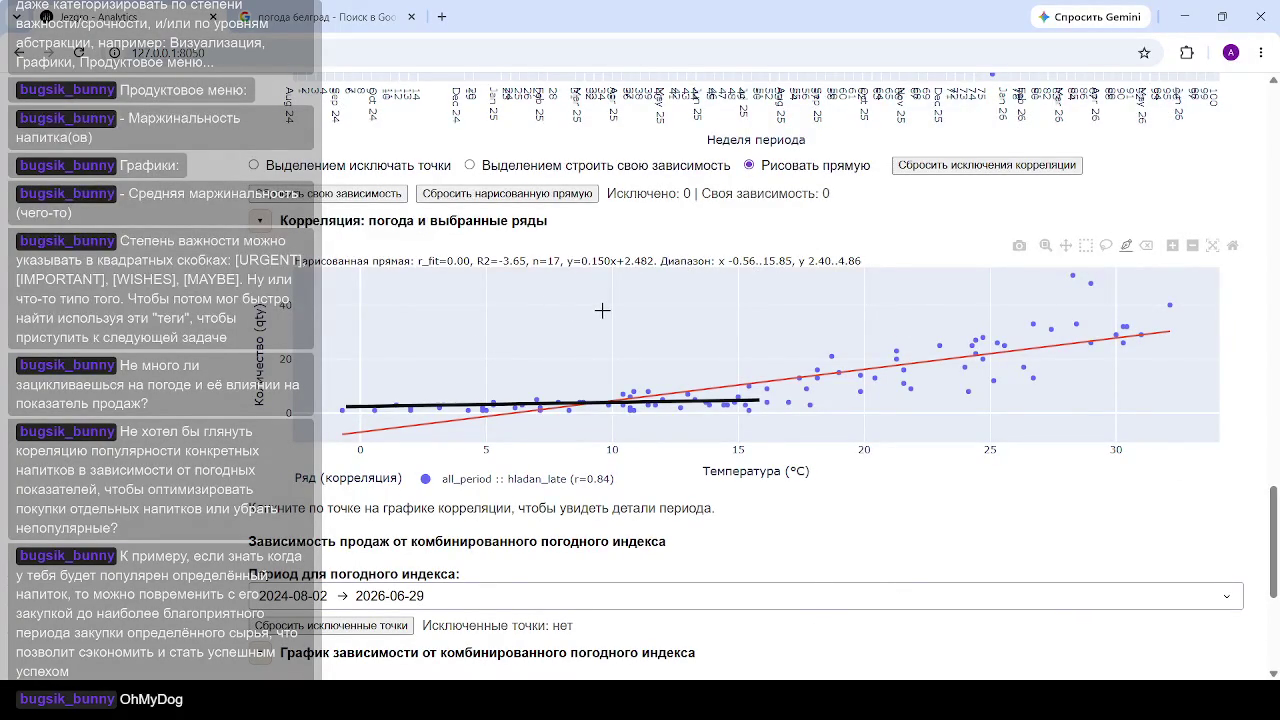
{"action": "left_click", "coordinate": [923, 167]}
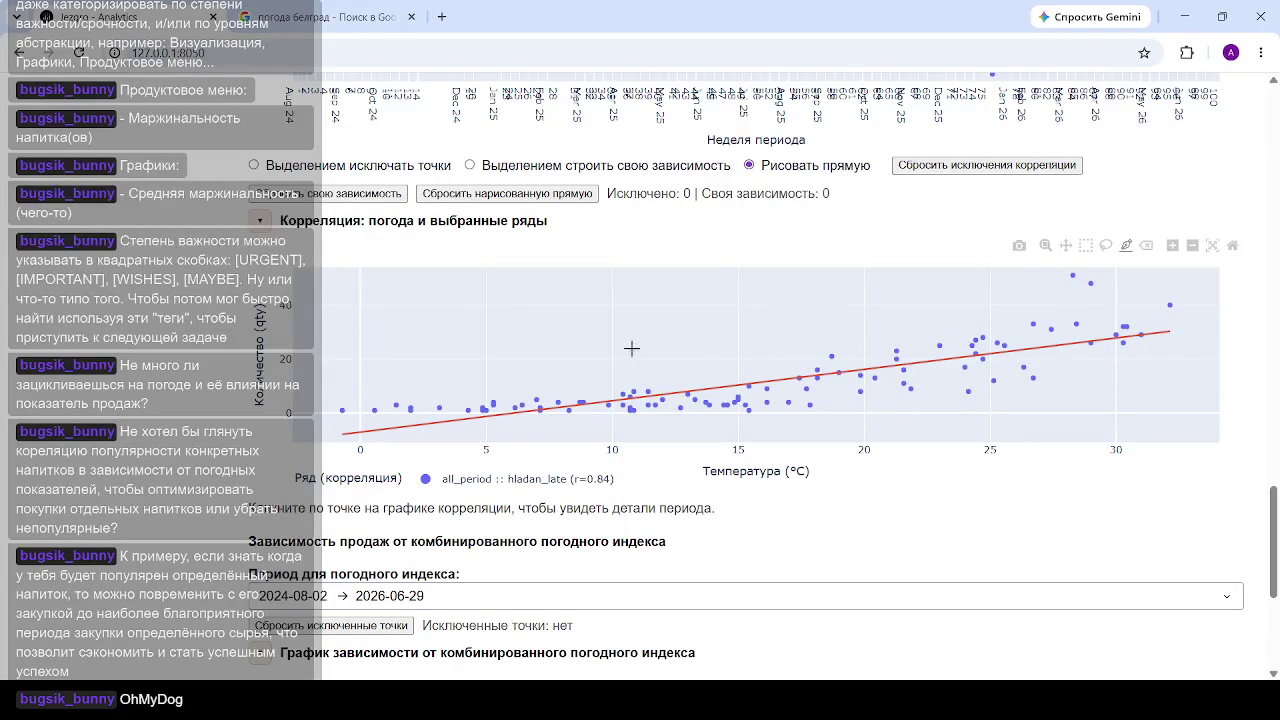
{"action": "mouse_move", "coordinate": [809, 405]}
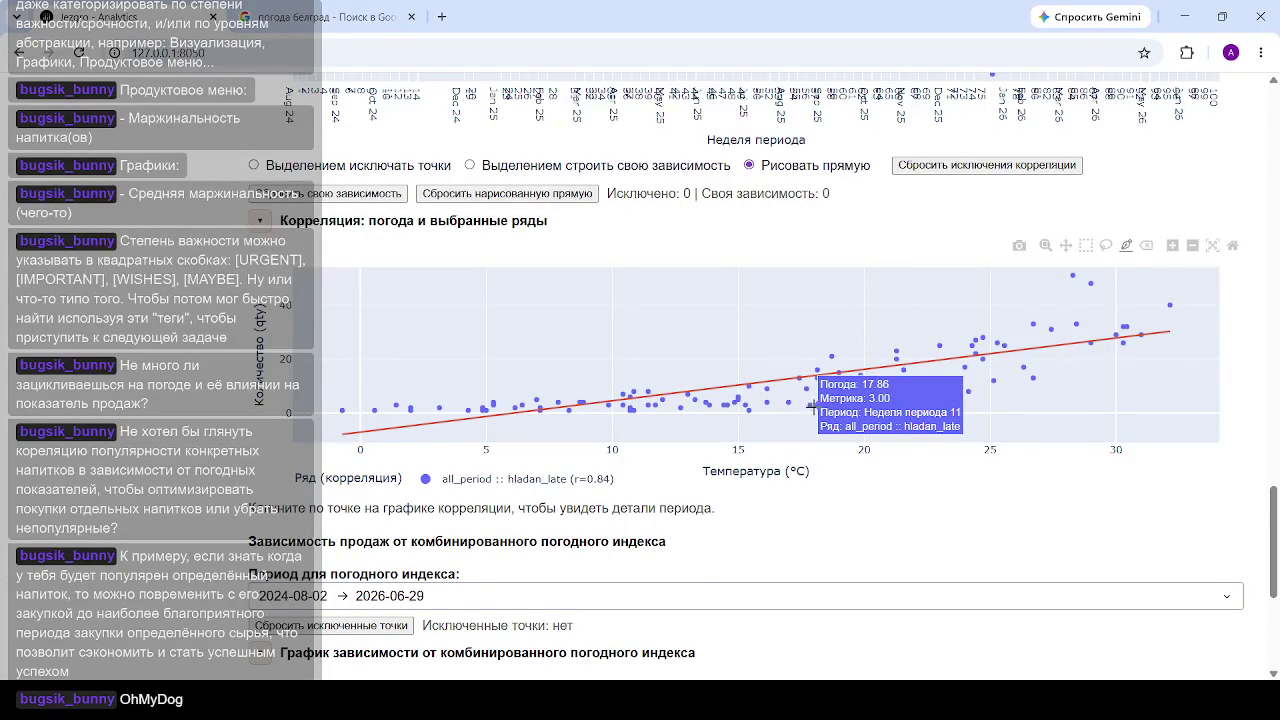
Step: Replace hladan_late (1050) with espreso (3954) in the Уровень 1 series dropdown
{"action": "scroll", "coordinate": [812, 405], "scroll_direction": "up", "scroll_amount": 4}
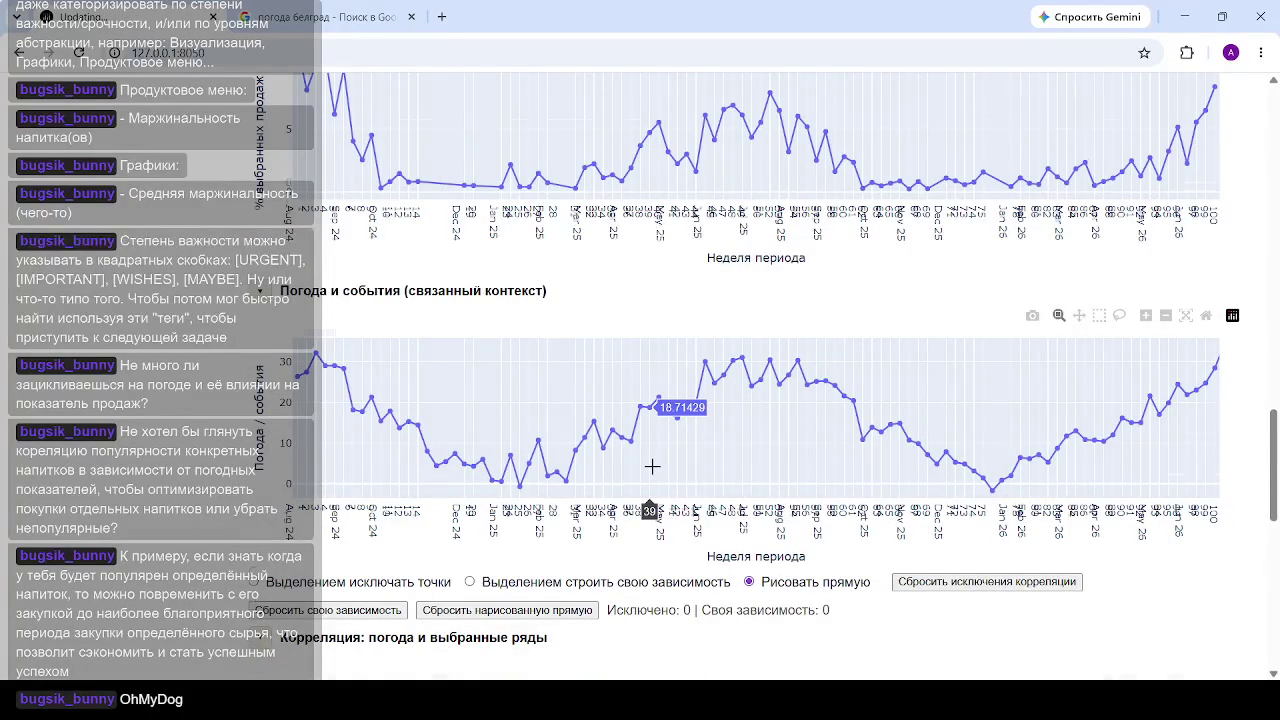
{"action": "scroll", "coordinate": [652, 466], "scroll_direction": "down", "scroll_amount": 5}
{"action": "scroll", "coordinate": [651, 470], "scroll_direction": "up", "scroll_amount": 6}
{"action": "scroll", "coordinate": [600, 465], "scroll_direction": "up", "scroll_amount": 3}
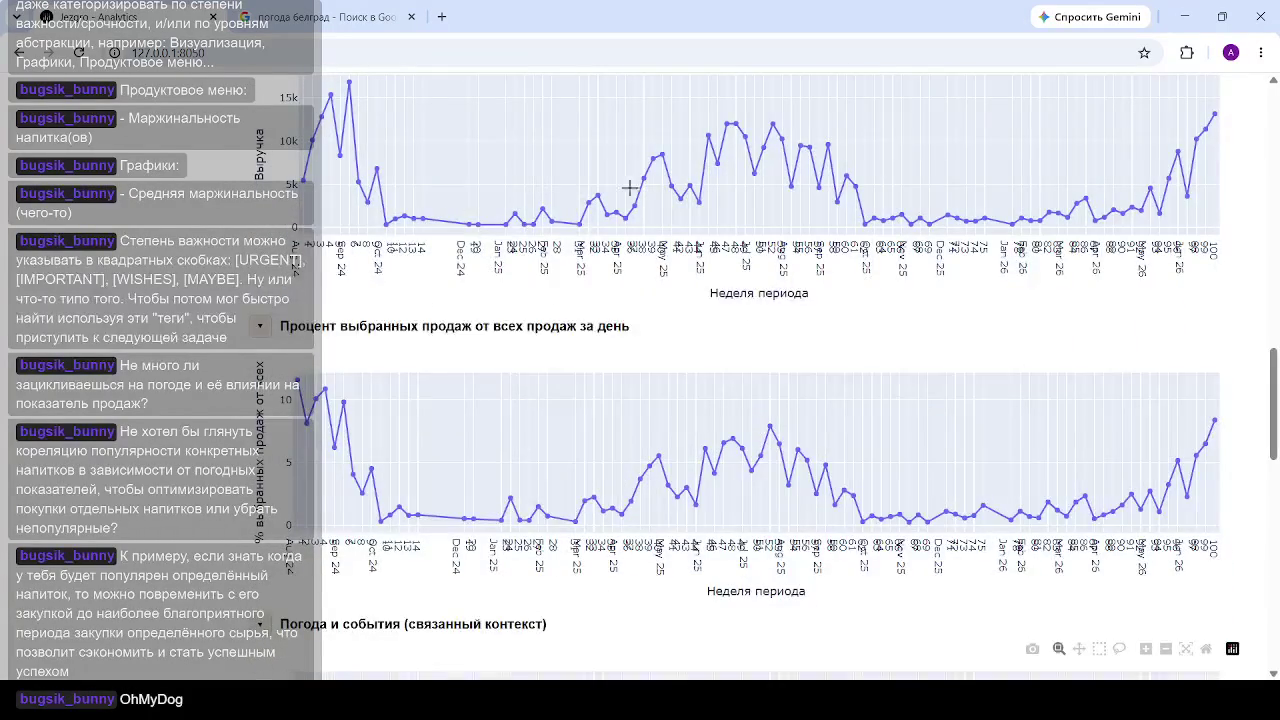
{"action": "scroll", "coordinate": [283, 436], "scroll_direction": "up", "scroll_amount": 10}
{"action": "scroll", "coordinate": [283, 436], "scroll_direction": "up", "scroll_amount": 2}
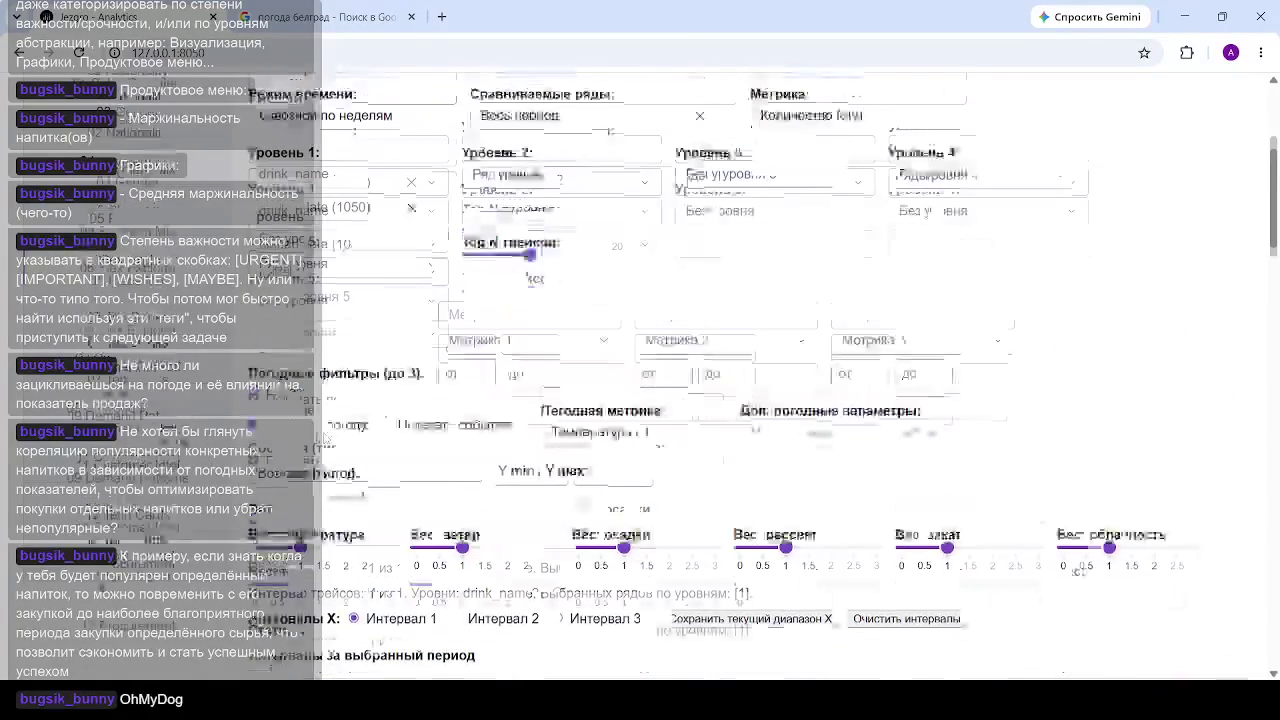
{"action": "scroll", "coordinate": [324, 437], "scroll_direction": "up", "scroll_amount": 2}
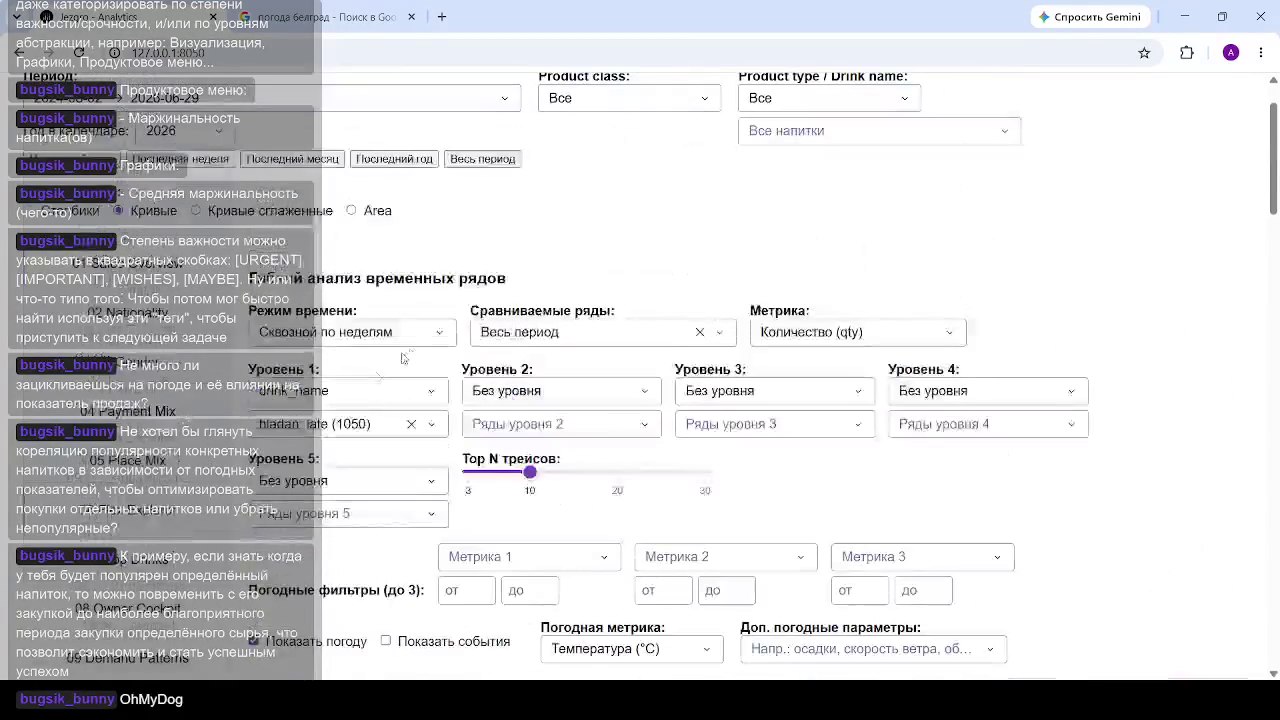
{"action": "left_click", "coordinate": [411, 424]}
{"action": "left_click", "coordinate": [348, 436]}
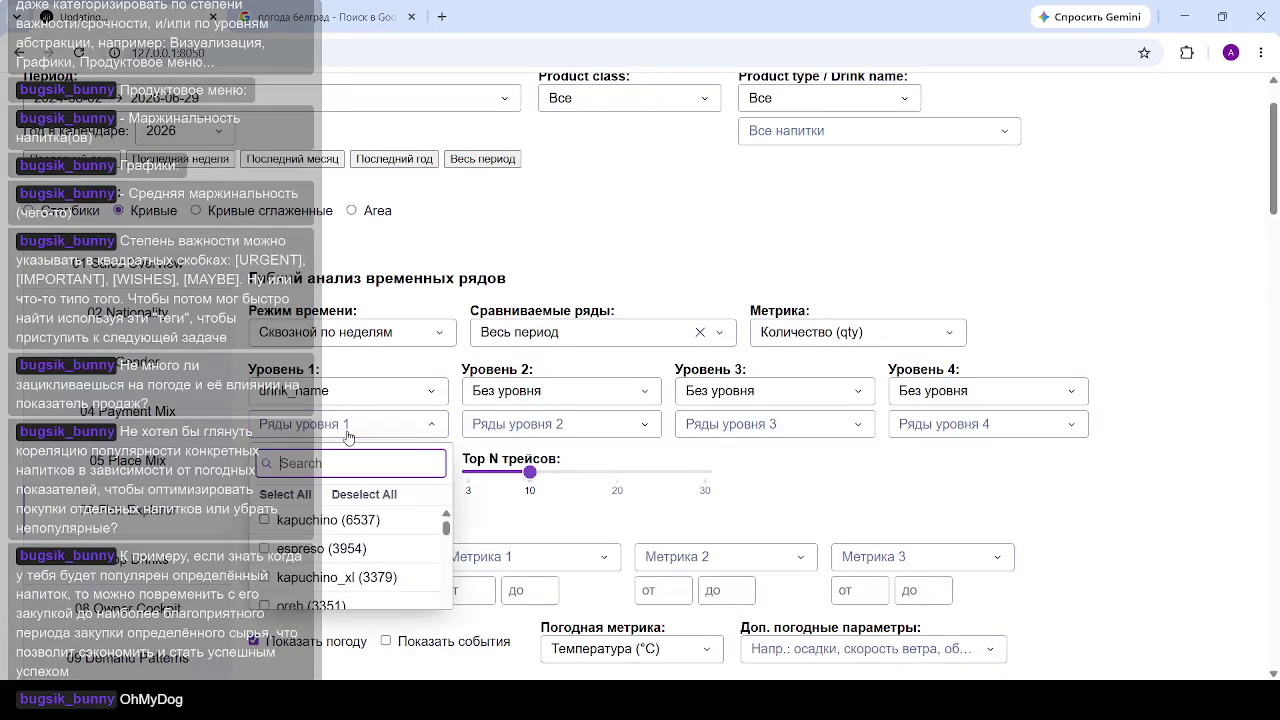
{"action": "left_click", "coordinate": [284, 550]}
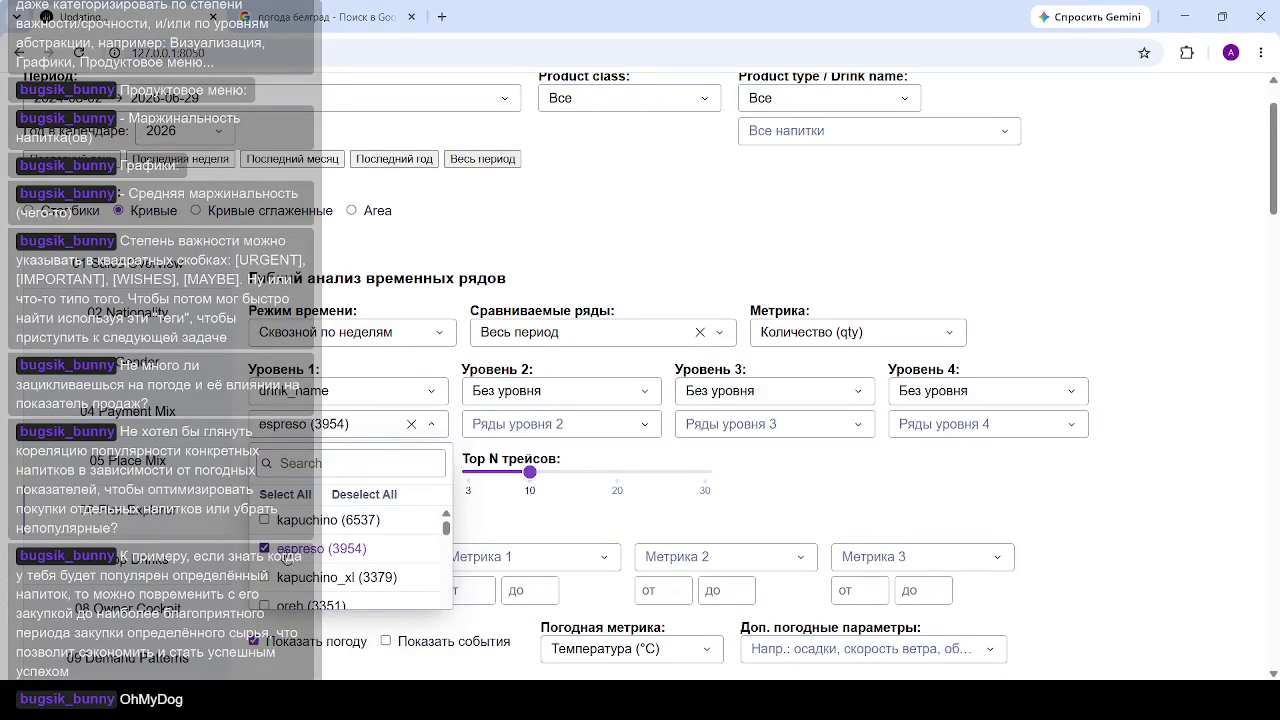
{"action": "left_click", "coordinate": [1073, 487]}
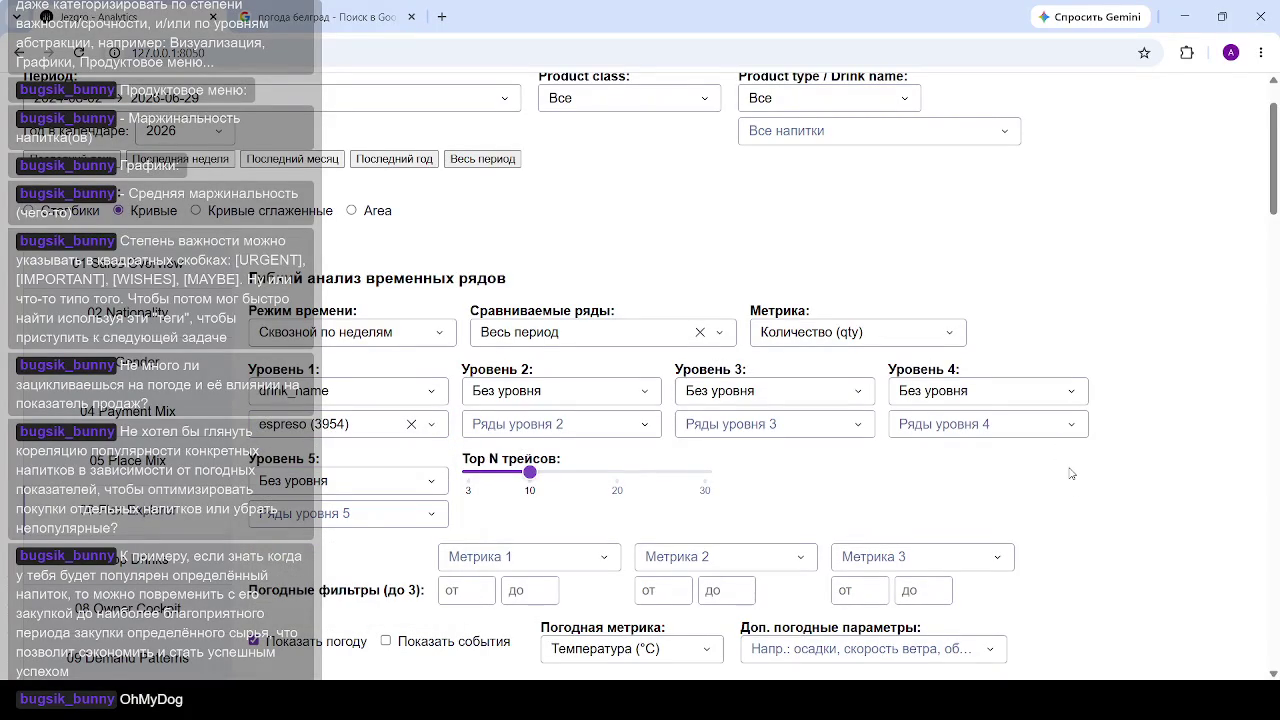
{"action": "scroll", "coordinate": [995, 430], "scroll_direction": "down", "scroll_amount": 10}
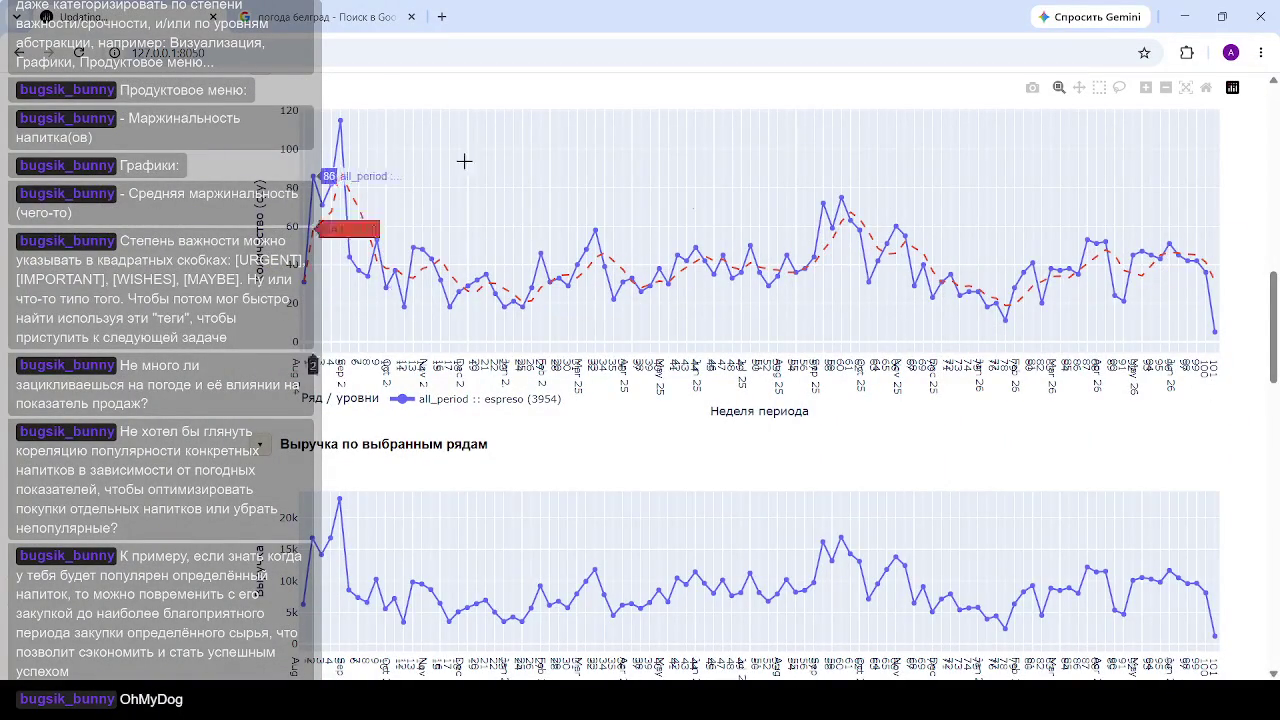
{"action": "scroll", "coordinate": [777, 251], "scroll_direction": "down", "scroll_amount": 8}
{"action": "scroll", "coordinate": [810, 257], "scroll_direction": "down", "scroll_amount": 2}
{"action": "scroll", "coordinate": [1000, 420], "scroll_direction": "down", "scroll_amount": 4}
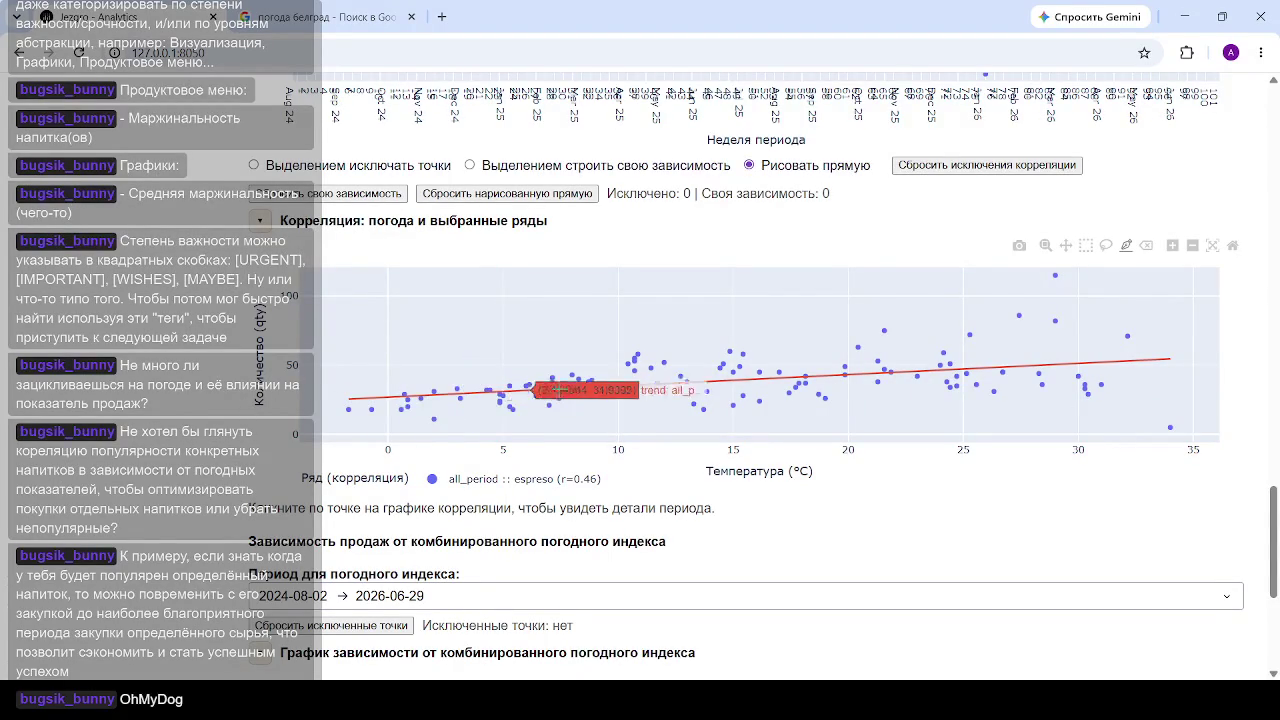
{"action": "mouse_move", "coordinate": [1136, 360]}
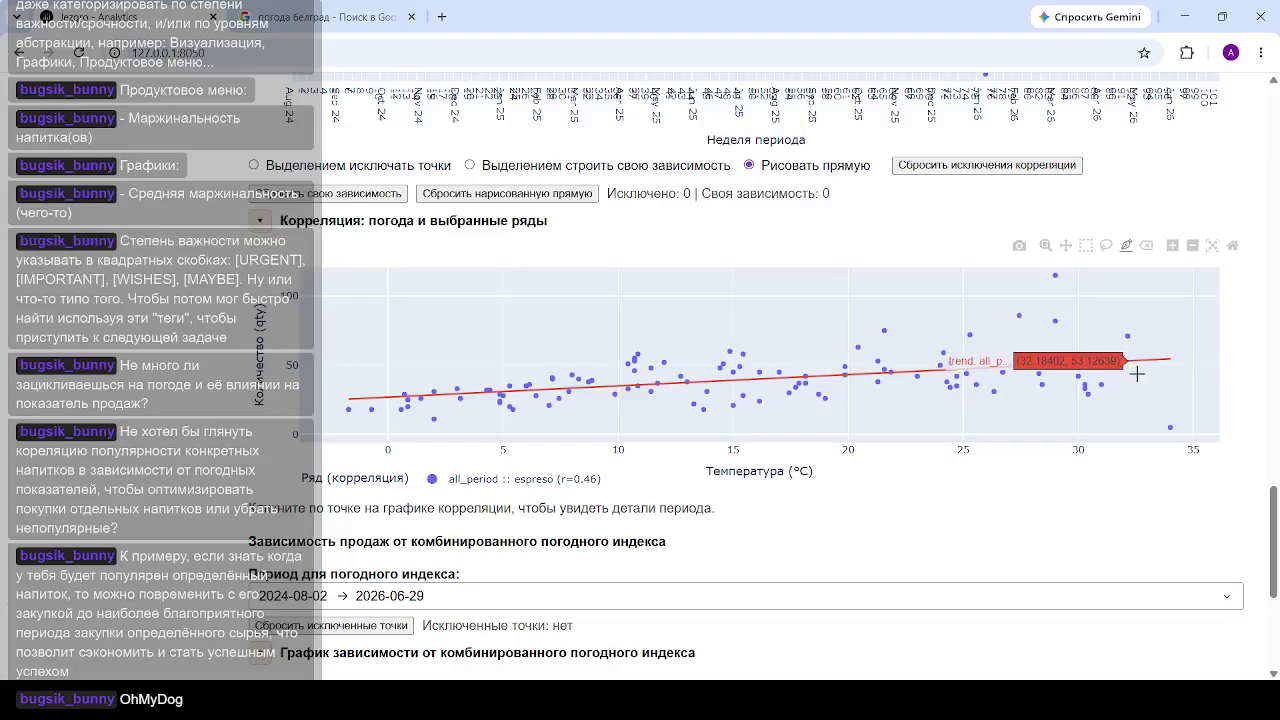
{"action": "scroll", "coordinate": [857, 386], "scroll_direction": "up", "scroll_amount": 10}
{"action": "scroll", "coordinate": [405, 371], "scroll_direction": "up", "scroll_amount": 5}
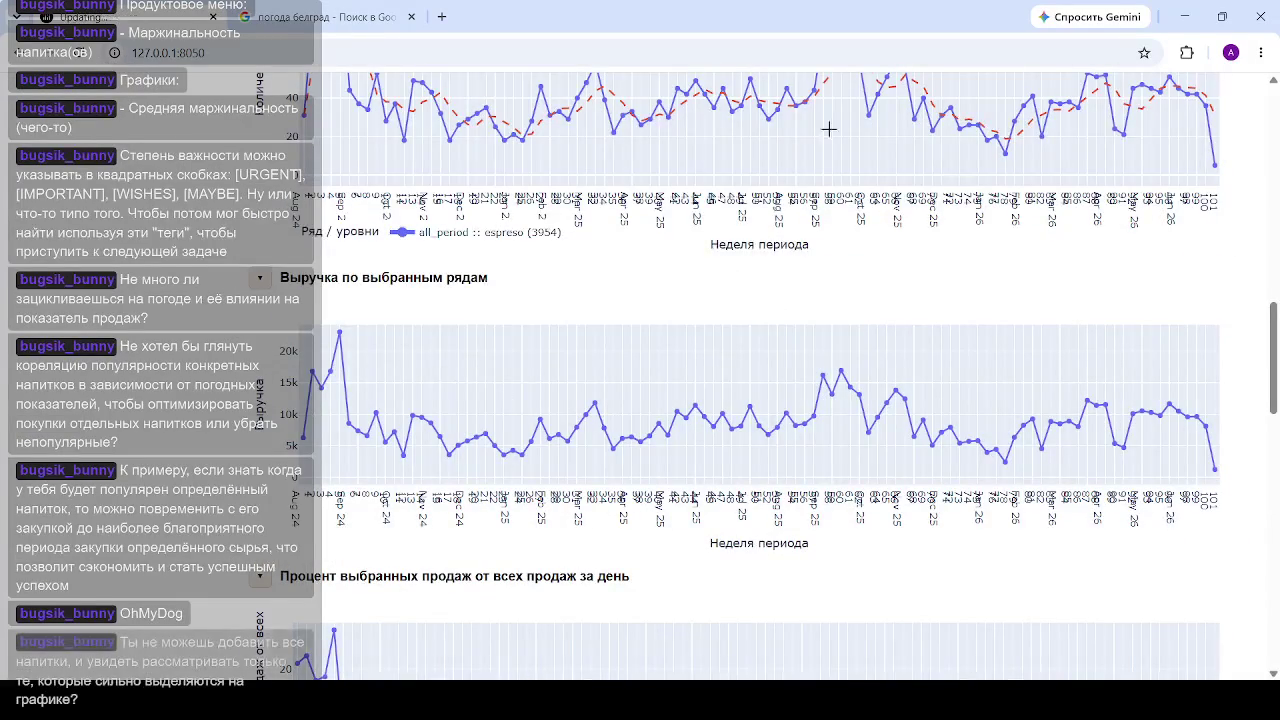
Step: Reload the dashboard and scroll through the espreso charts, returning to the series filter
{"action": "key", "text": "F5"}
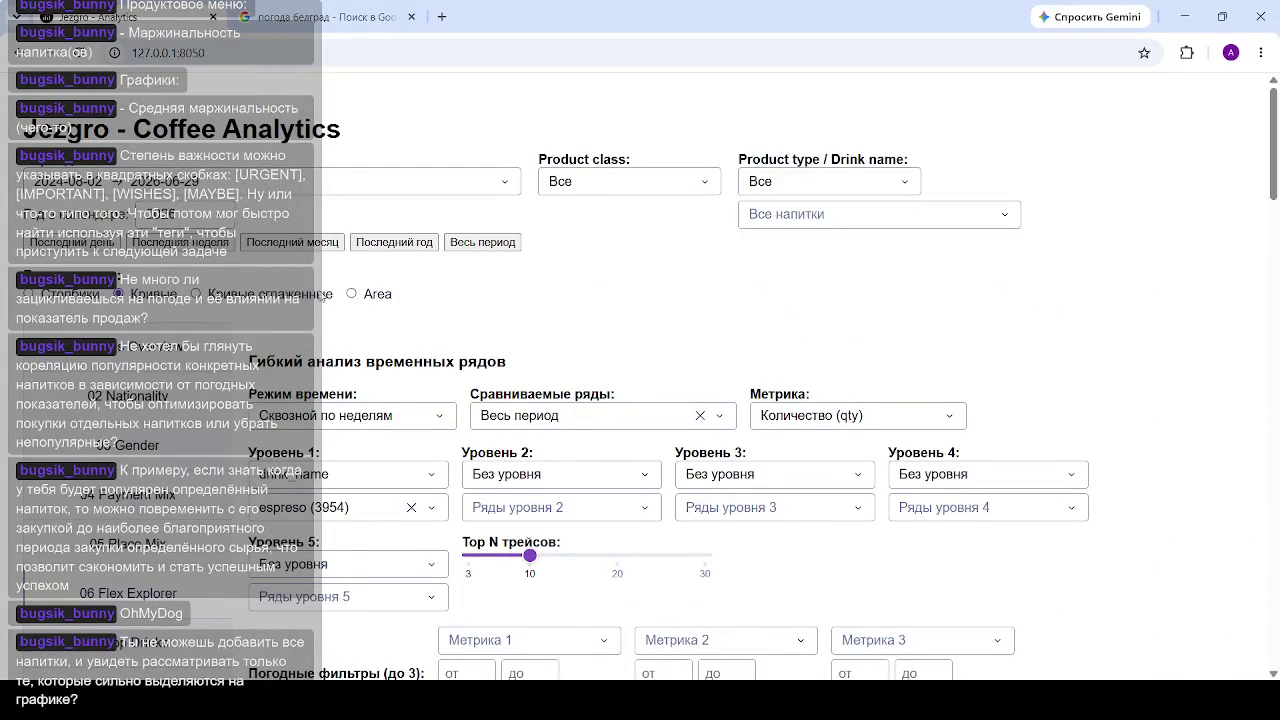
{"action": "scroll", "coordinate": [705, 190], "scroll_direction": "down", "scroll_amount": 5}
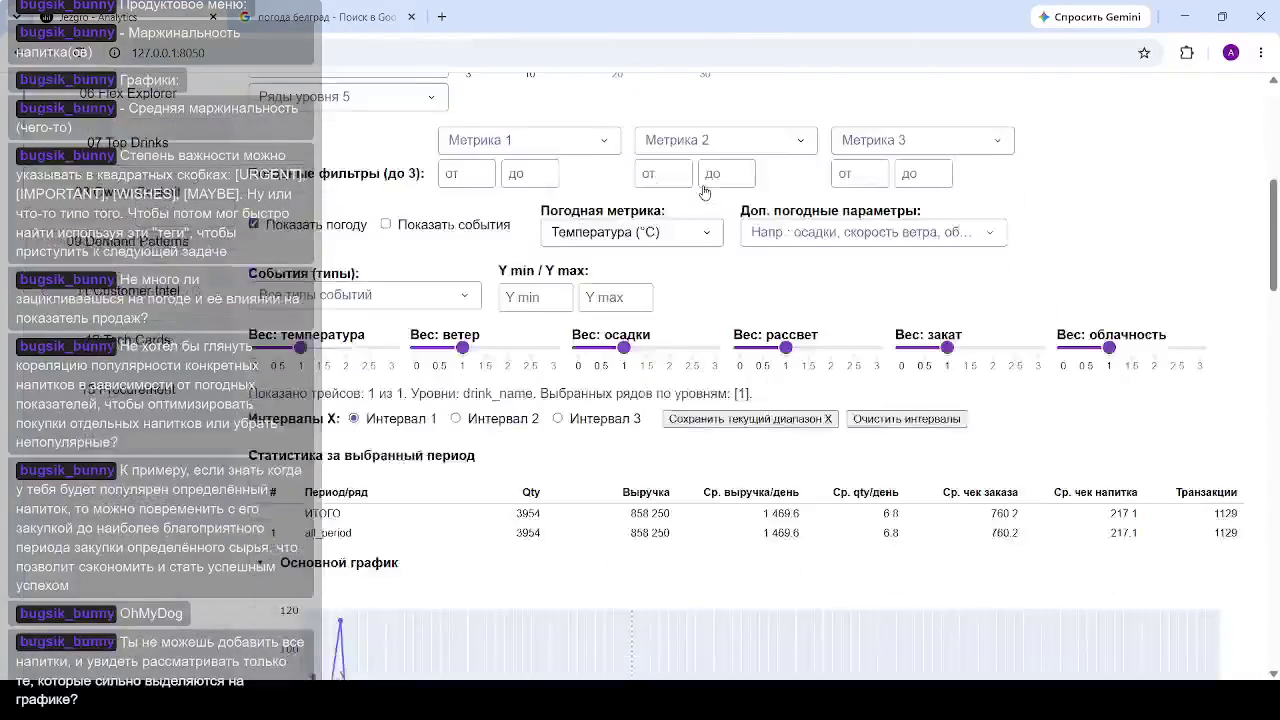
{"action": "scroll", "coordinate": [705, 190], "scroll_direction": "down", "scroll_amount": 3}
{"action": "scroll", "coordinate": [705, 192], "scroll_direction": "down", "scroll_amount": 3}
{"action": "scroll", "coordinate": [705, 190], "scroll_direction": "down", "scroll_amount": 2}
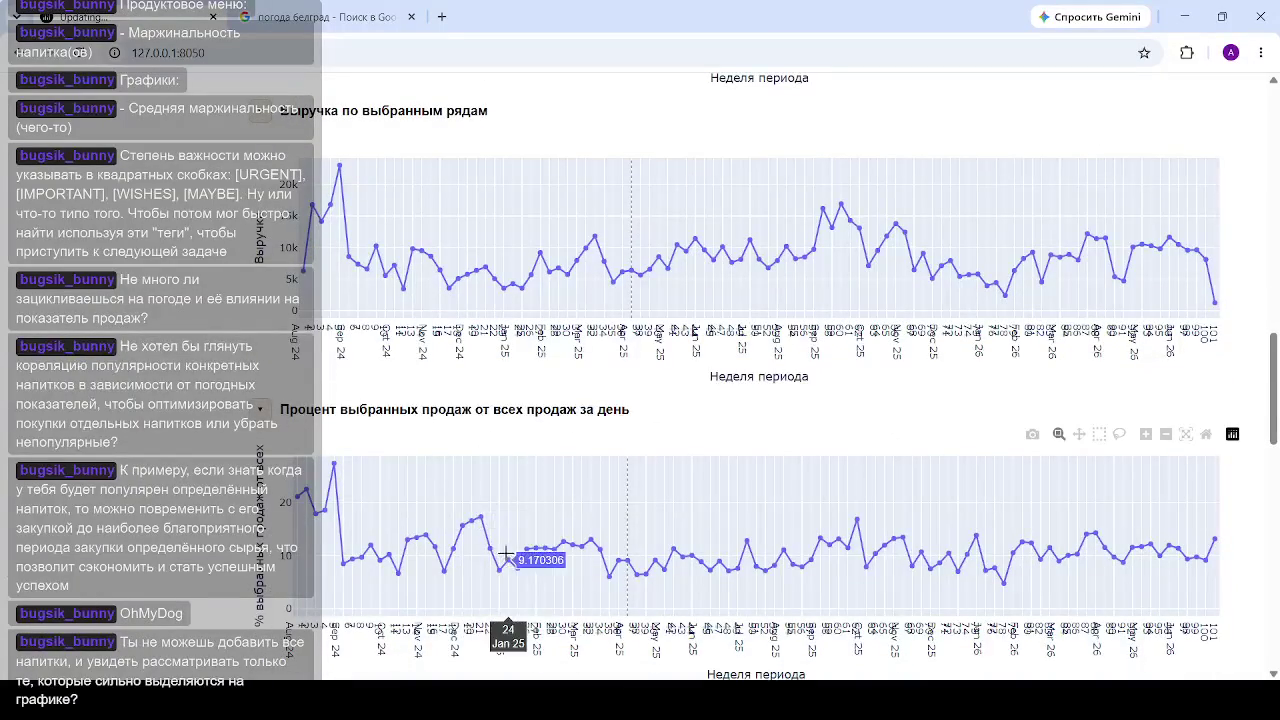
{"action": "scroll", "coordinate": [508, 540], "scroll_direction": "down", "scroll_amount": 2}
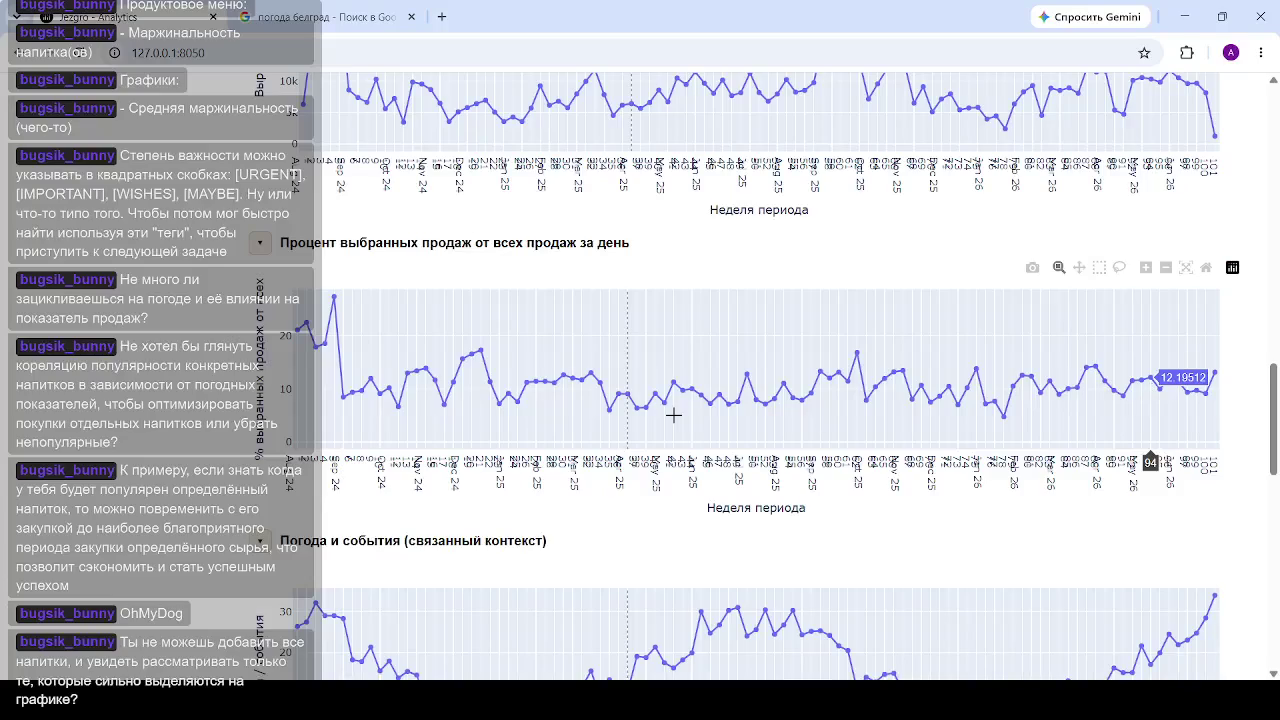
{"action": "scroll", "coordinate": [491, 377], "scroll_direction": "up", "scroll_amount": 5}
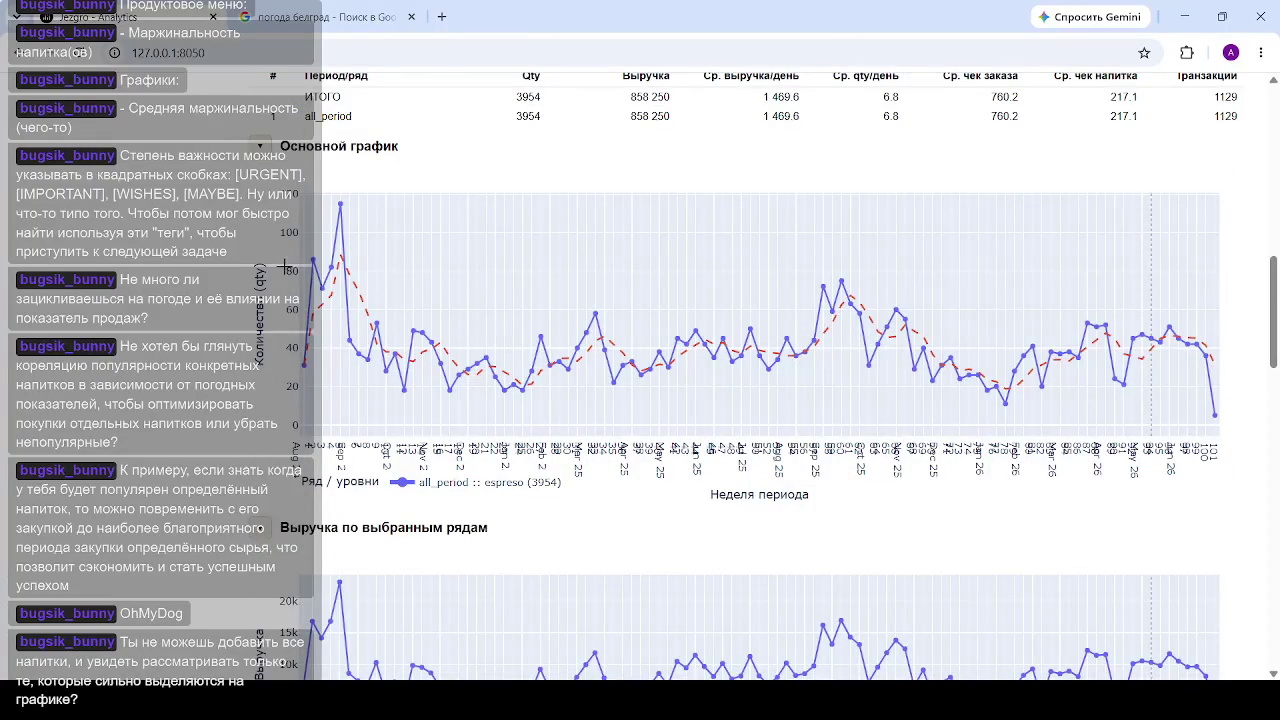
{"action": "scroll", "coordinate": [486, 283], "scroll_direction": "up", "scroll_amount": 4}
{"action": "scroll", "coordinate": [420, 265], "scroll_direction": "up", "scroll_amount": 1}
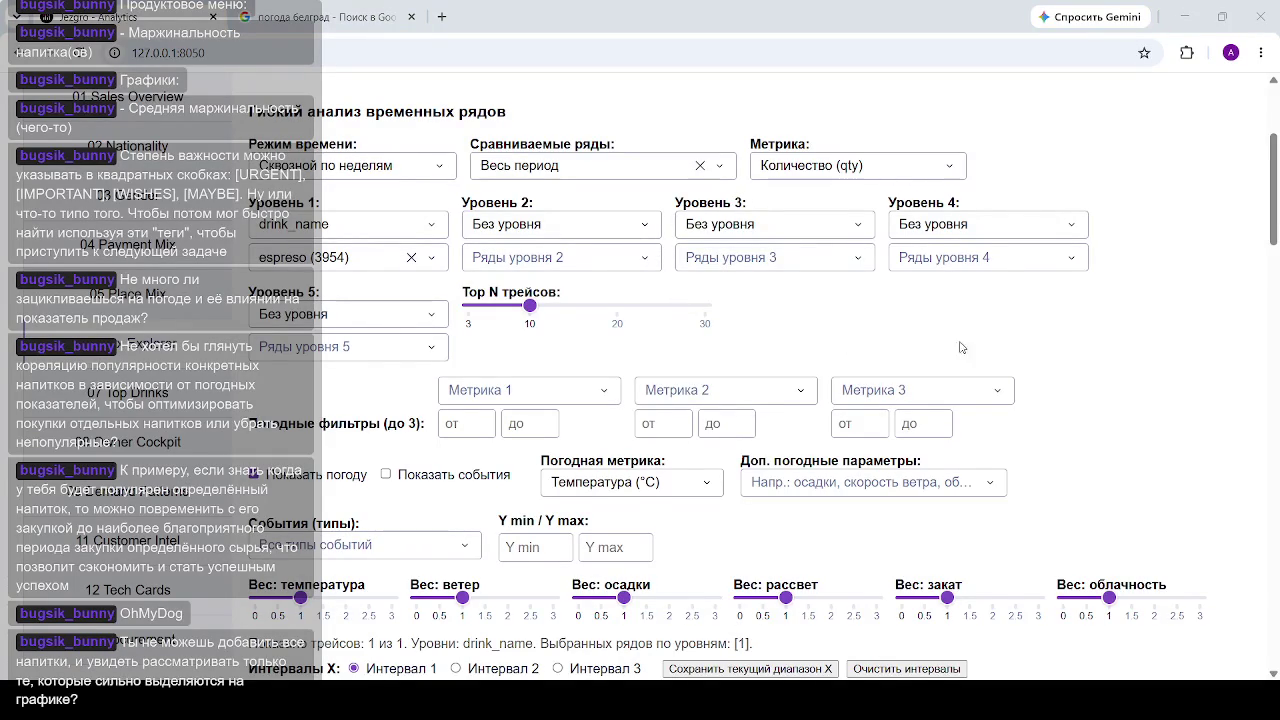
Step: Clear espreso (3954) from the series filter and review the ten-drink correlation chart, produzheni strongest at r=0.57
{"action": "left_click", "coordinate": [411, 258]}
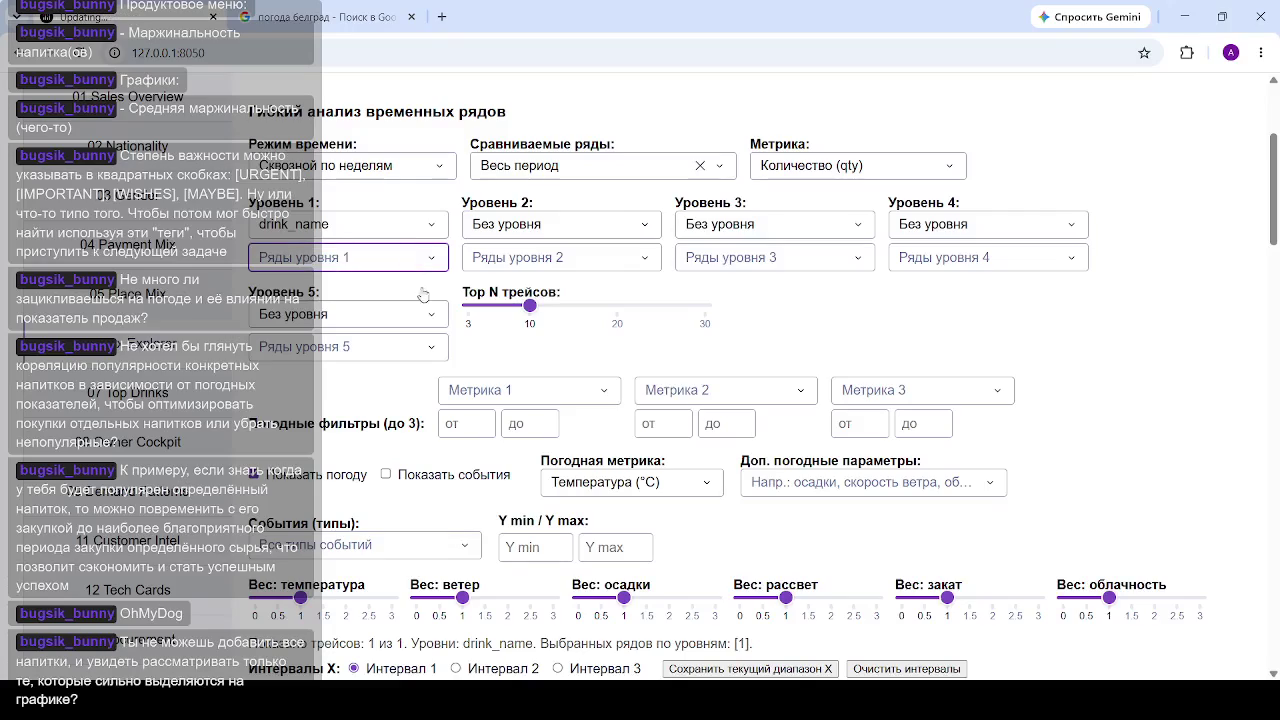
{"action": "left_click", "coordinate": [1093, 354]}
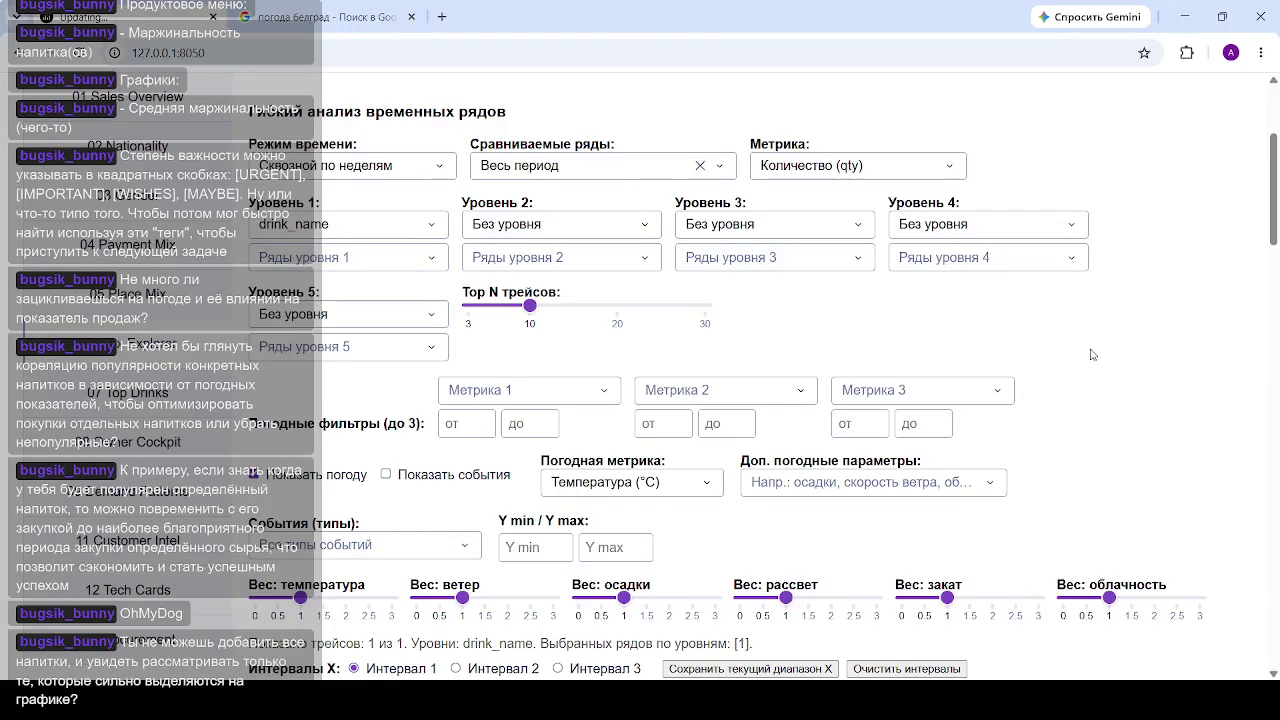
{"action": "scroll", "coordinate": [1093, 354], "scroll_direction": "down", "scroll_amount": 2}
{"action": "scroll", "coordinate": [1093, 354], "scroll_direction": "down", "scroll_amount": 5}
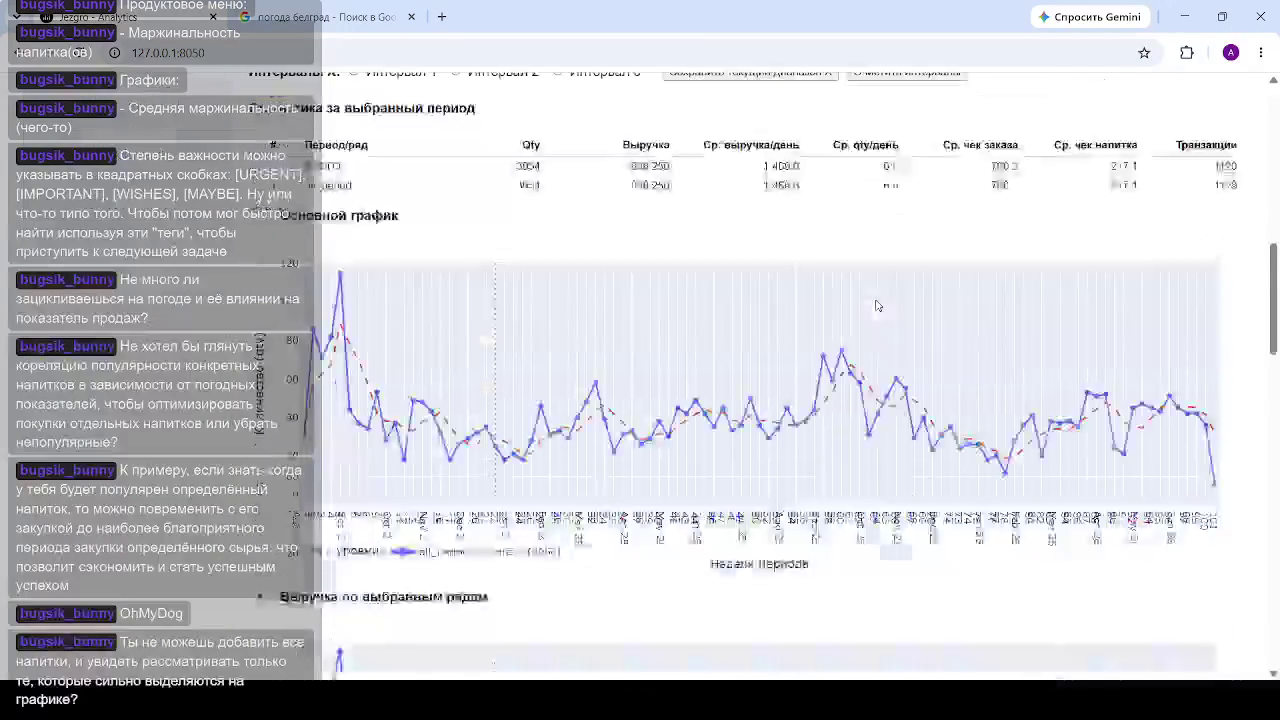
{"action": "scroll", "coordinate": [1093, 354], "scroll_direction": "down", "scroll_amount": 5}
{"action": "scroll", "coordinate": [1093, 354], "scroll_direction": "down", "scroll_amount": 5}
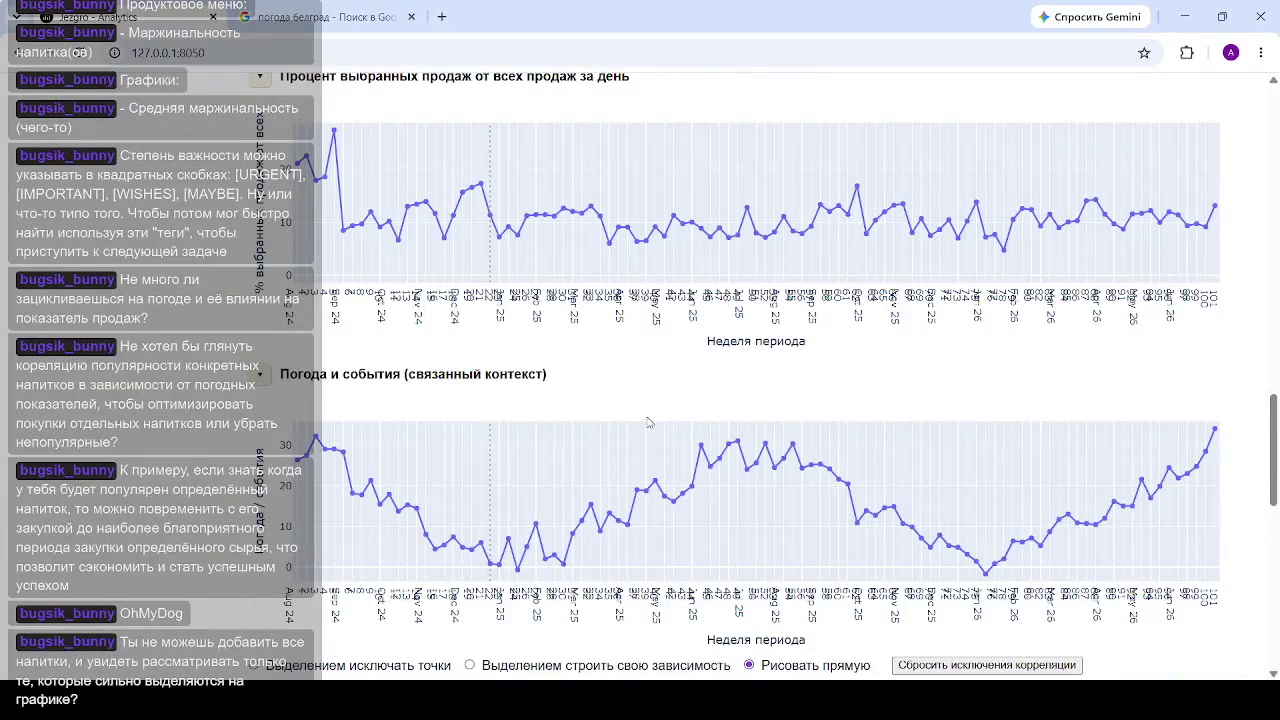
{"action": "scroll", "coordinate": [621, 558], "scroll_direction": "down", "scroll_amount": 10}
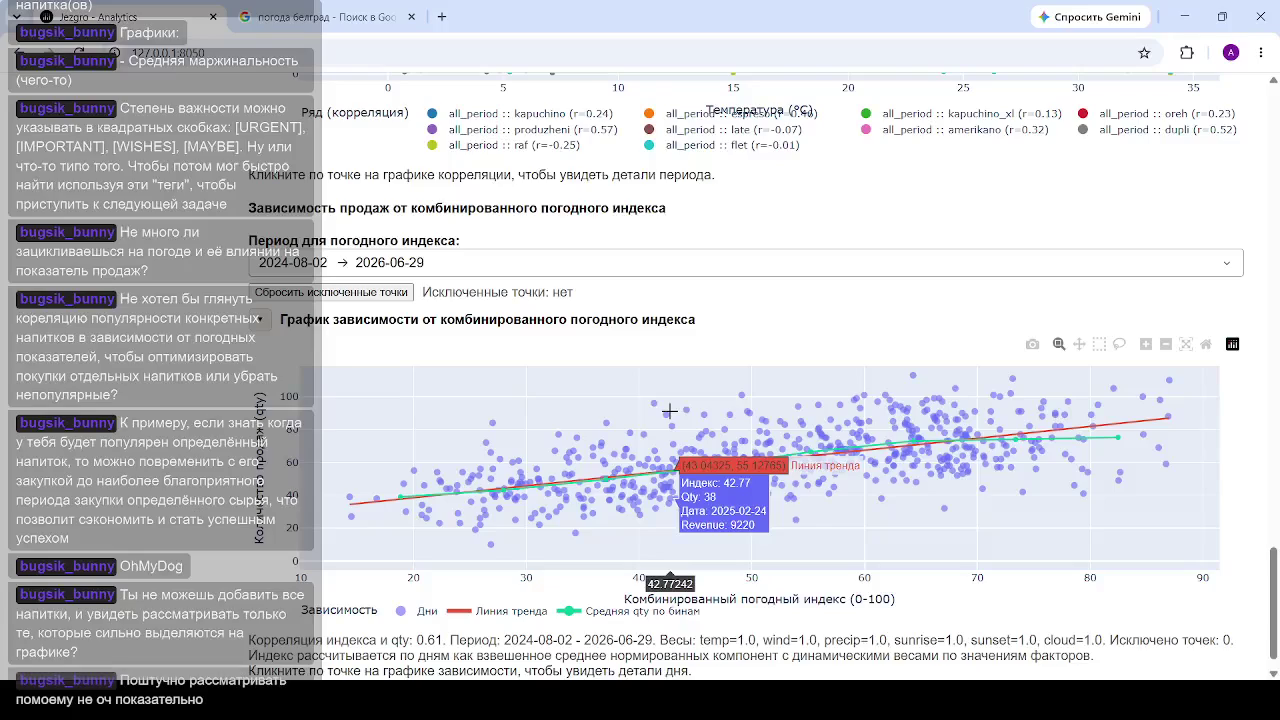
{"action": "scroll", "coordinate": [669, 410], "scroll_direction": "up", "scroll_amount": 7}
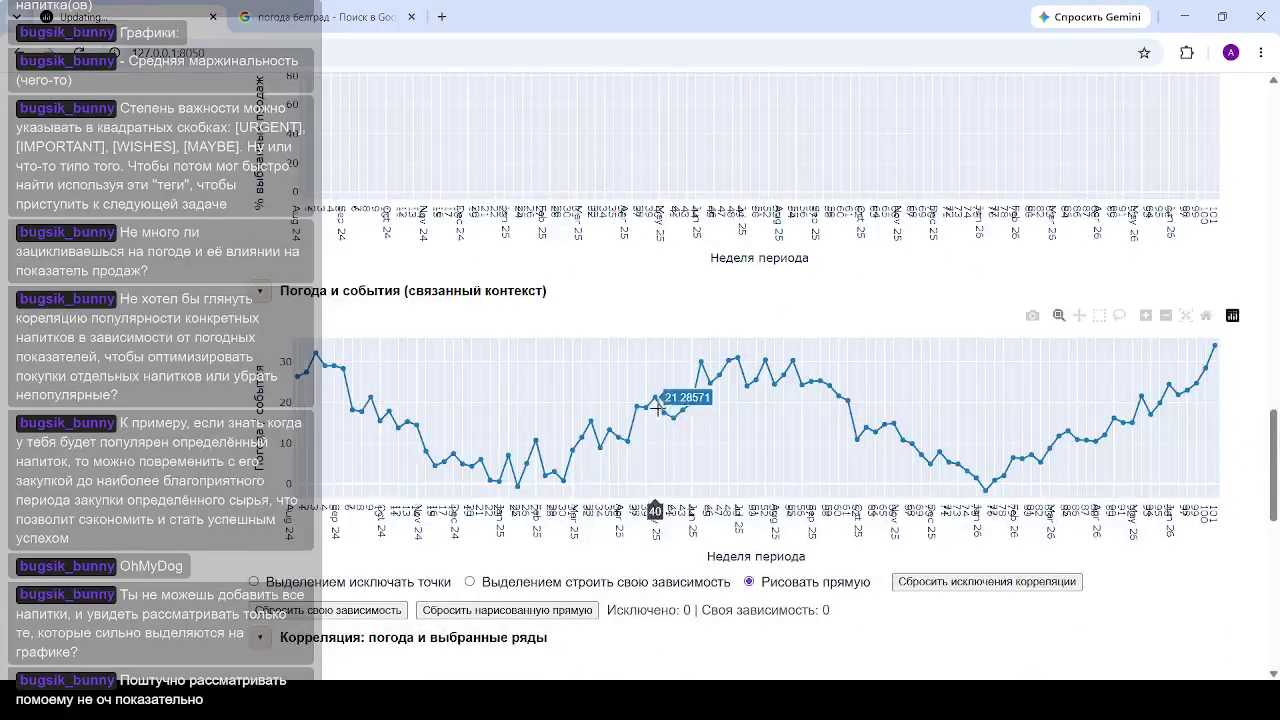
{"action": "scroll", "coordinate": [669, 410], "scroll_direction": "down", "scroll_amount": 3}
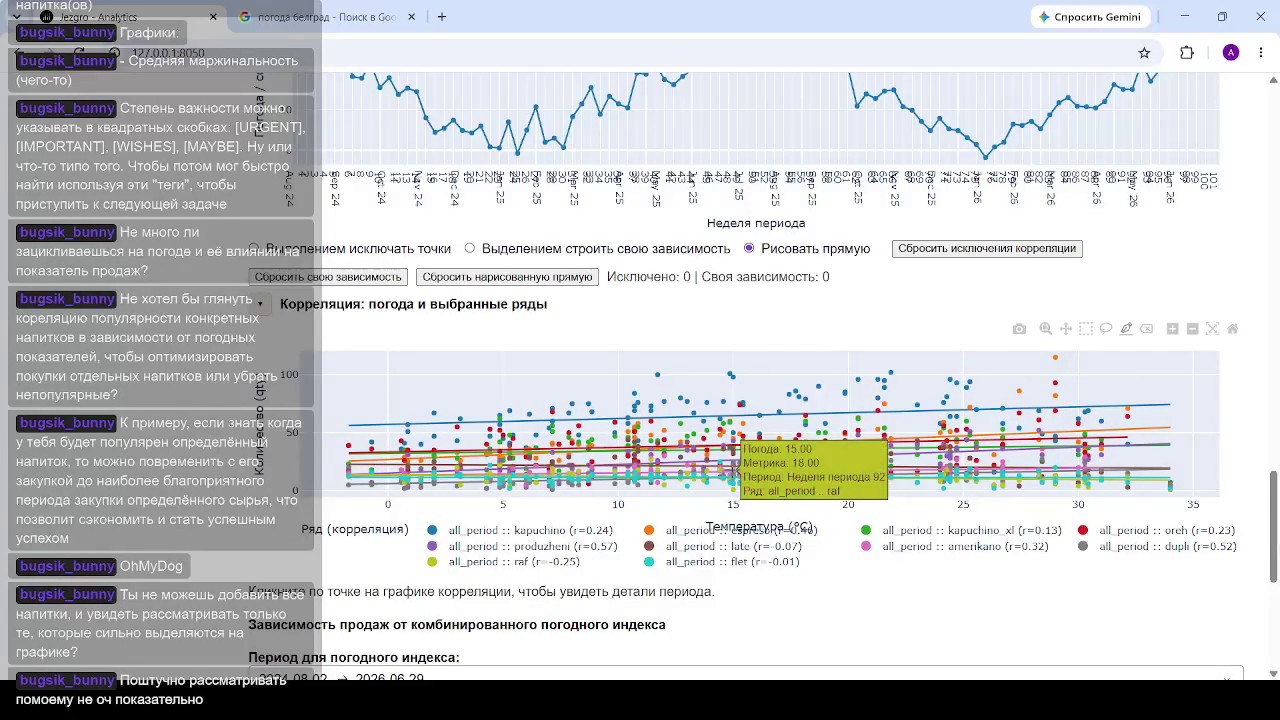
{"action": "scroll", "coordinate": [736, 470], "scroll_direction": "up", "scroll_amount": 5}
{"action": "scroll", "coordinate": [700, 450], "scroll_direction": "up", "scroll_amount": 5}
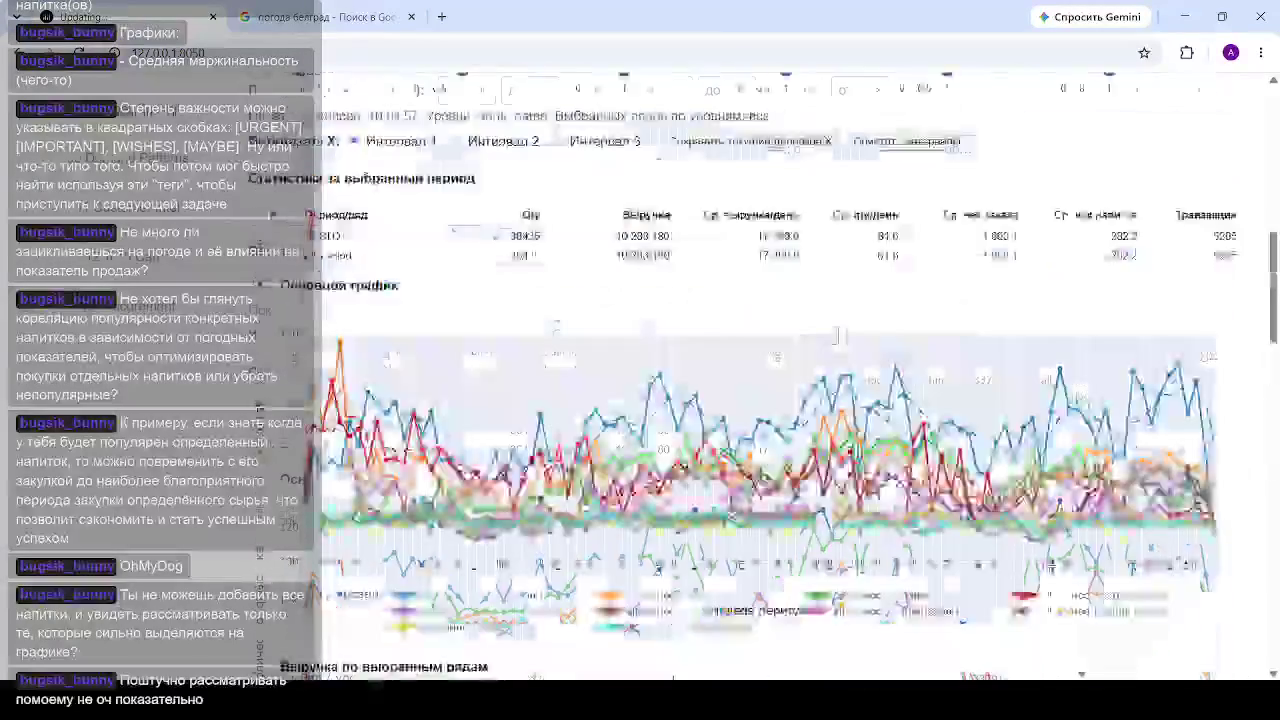
Step: Lower the Top N traces slider from 20 to 4
{"action": "scroll", "coordinate": [680, 427], "scroll_direction": "up", "scroll_amount": 3}
{"action": "scroll", "coordinate": [680, 427], "scroll_direction": "down", "scroll_amount": 4}
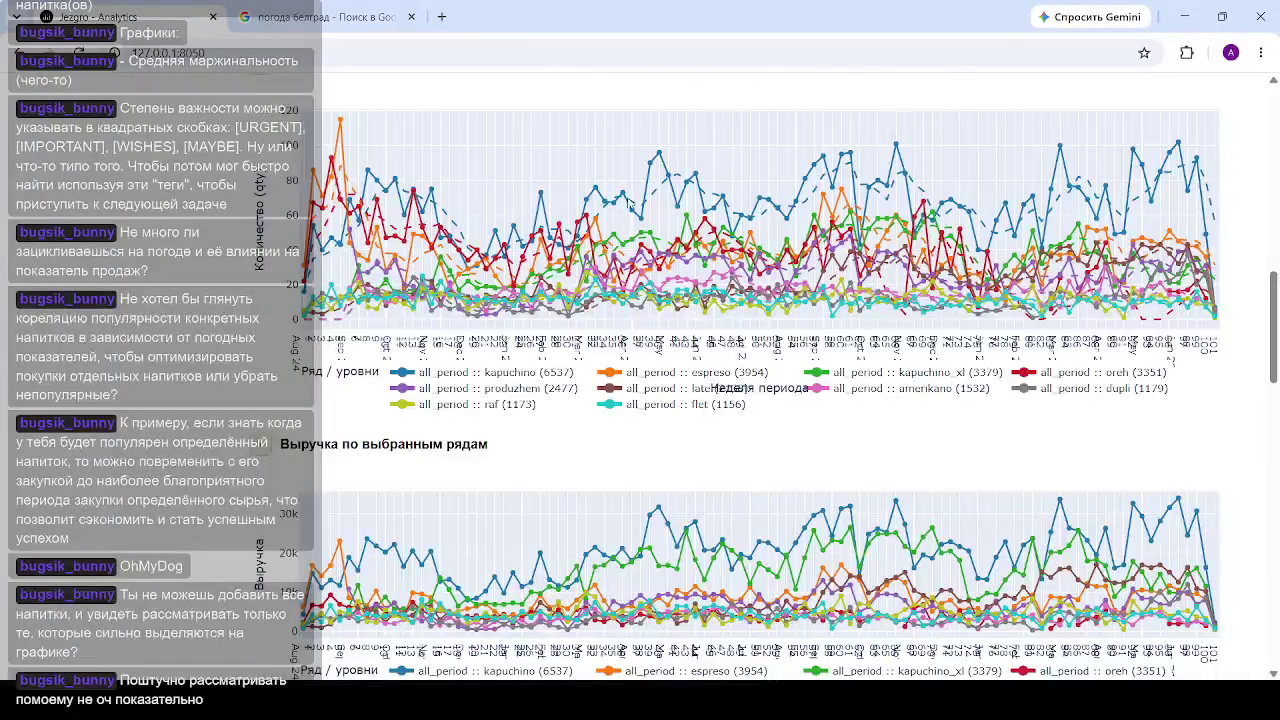
{"action": "scroll", "coordinate": [727, 437], "scroll_direction": "up", "scroll_amount": 4}
{"action": "scroll", "coordinate": [650, 330], "scroll_direction": "up", "scroll_amount": 1}
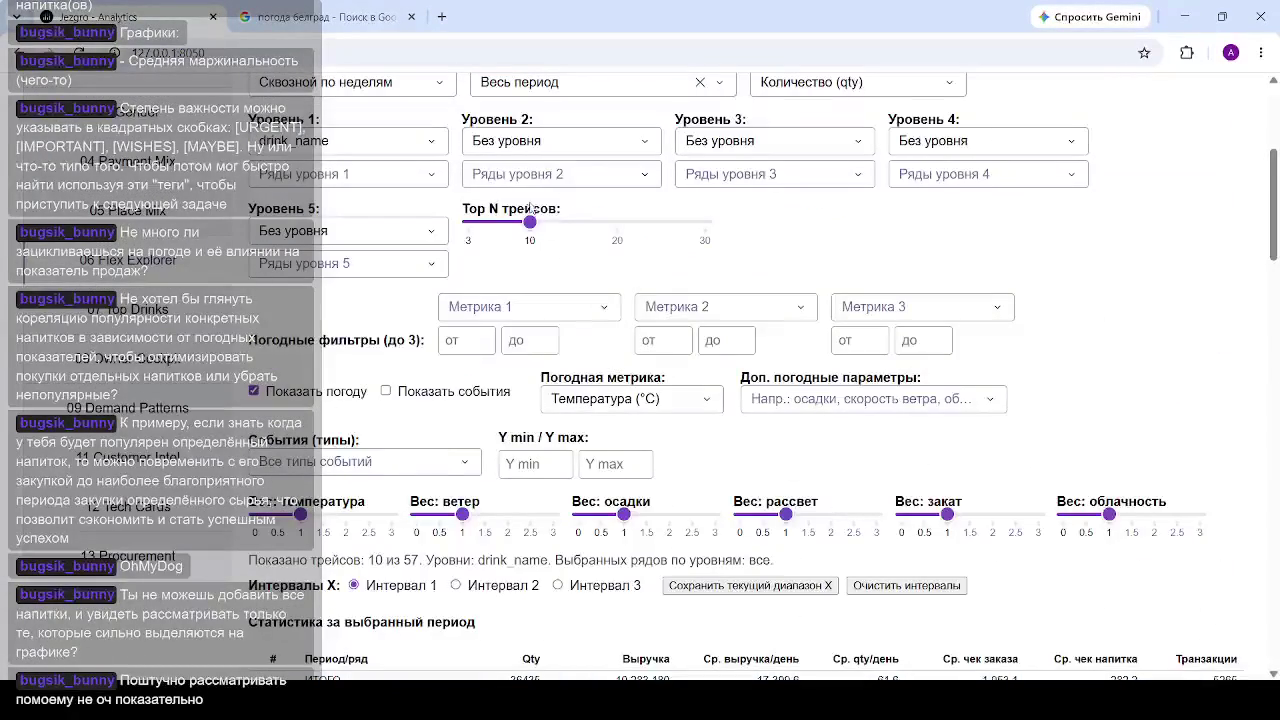
{"action": "left_click_drag", "start_coordinate": [533, 229], "coordinate": [617, 222]}
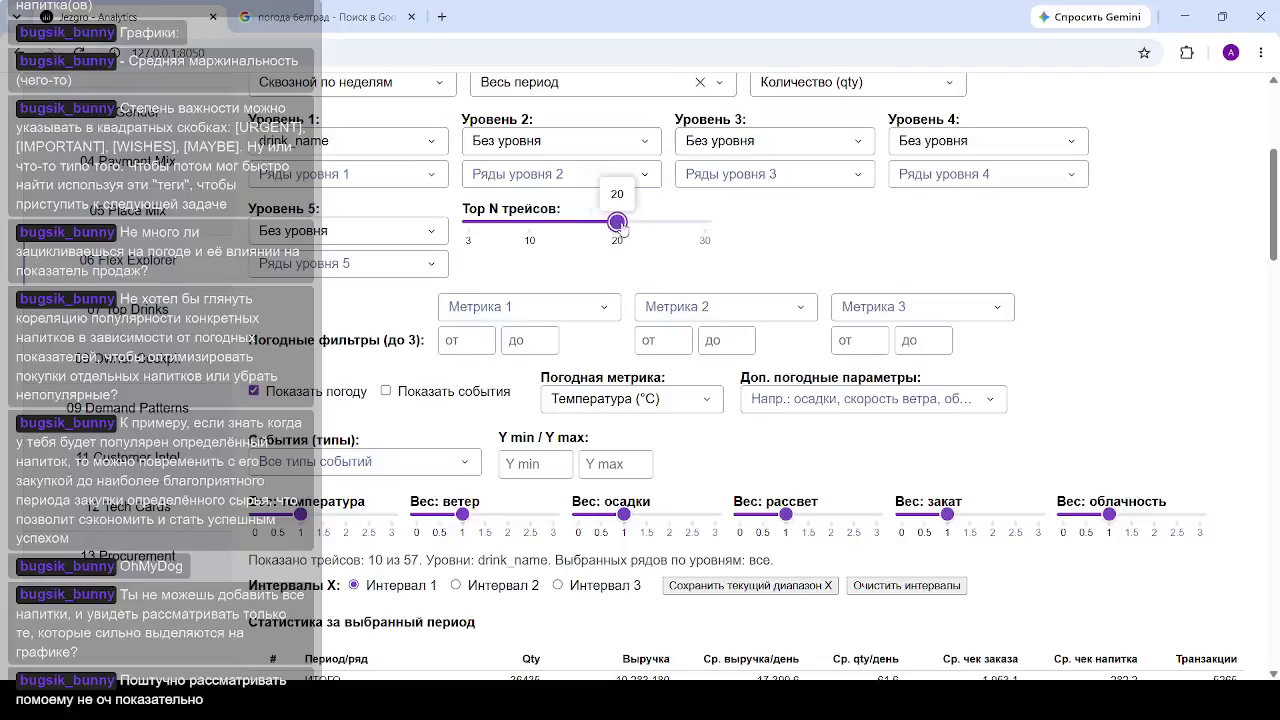
{"action": "scroll", "coordinate": [1049, 267], "scroll_direction": "down", "scroll_amount": 2}
{"action": "scroll", "coordinate": [1049, 267], "scroll_direction": "down", "scroll_amount": 3}
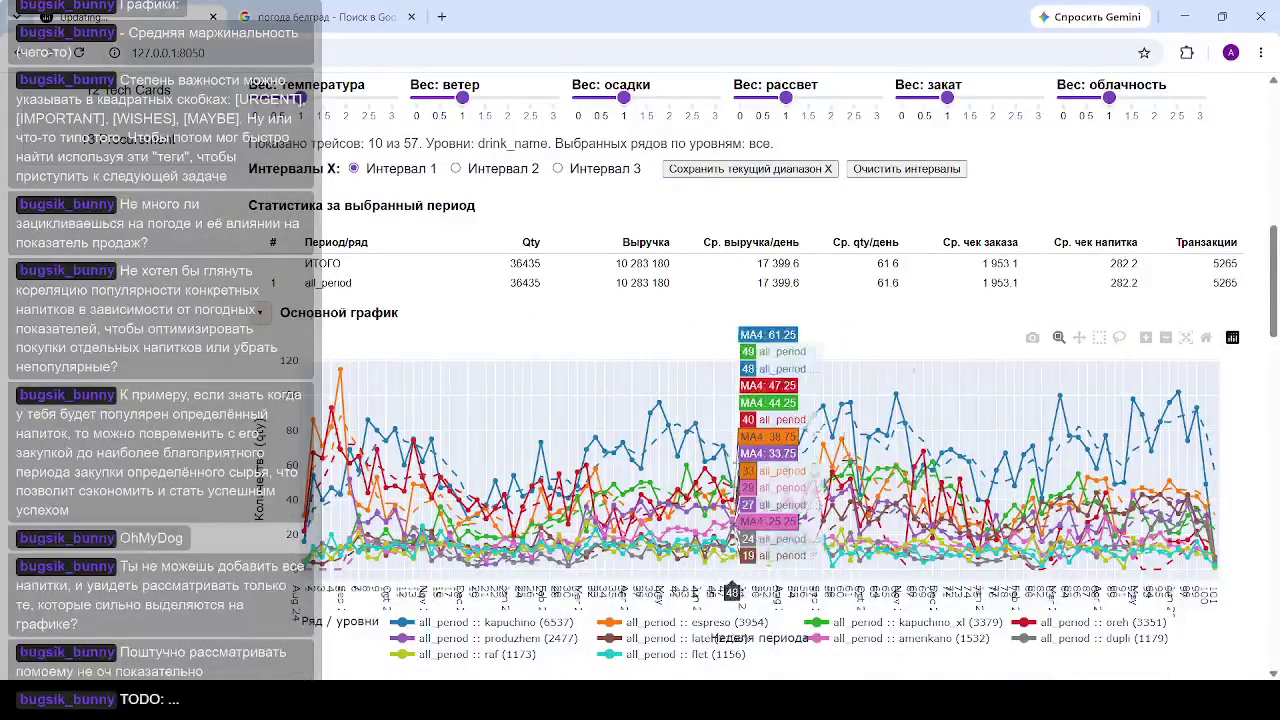
{"action": "scroll", "coordinate": [850, 475], "scroll_direction": "down", "scroll_amount": 4}
{"action": "scroll", "coordinate": [850, 470], "scroll_direction": "down", "scroll_amount": 3}
{"action": "scroll", "coordinate": [850, 470], "scroll_direction": "down", "scroll_amount": 3}
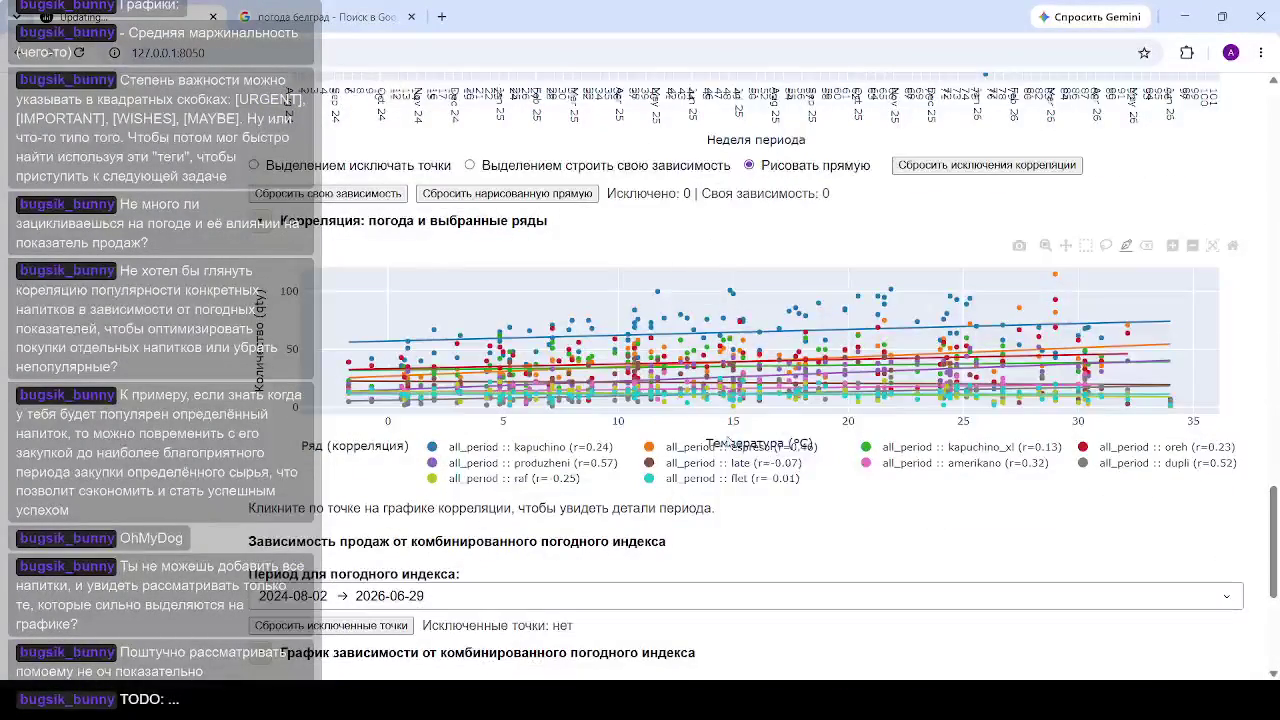
{"action": "scroll", "coordinate": [669, 366], "scroll_direction": "up", "scroll_amount": 4}
{"action": "scroll", "coordinate": [669, 366], "scroll_direction": "up", "scroll_amount": 5}
{"action": "scroll", "coordinate": [672, 370], "scroll_direction": "up", "scroll_amount": 4}
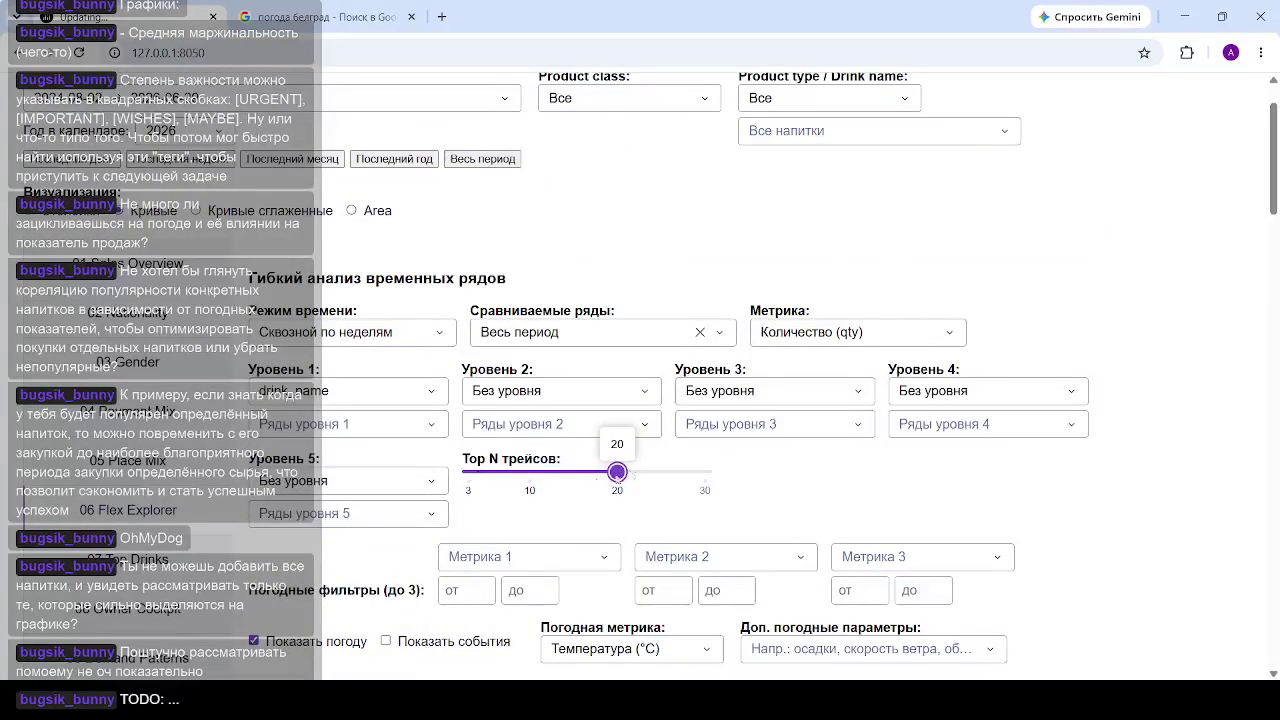
{"action": "left_click", "coordinate": [477, 471]}
Step: Set Top N to 3 and review the kapuchino, espreso and kapuchino_xl correlation chart
{"action": "scroll", "coordinate": [477, 471], "scroll_direction": "down", "scroll_amount": 2}
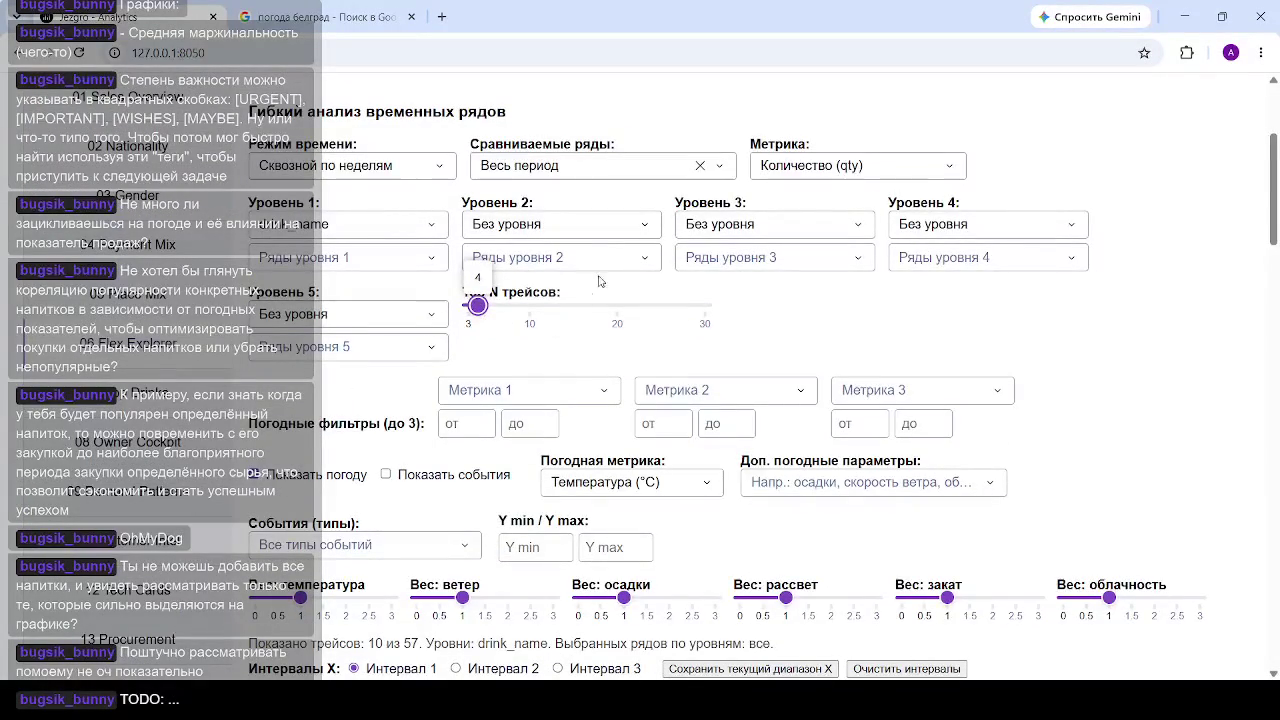
{"action": "left_click", "coordinate": [470, 309]}
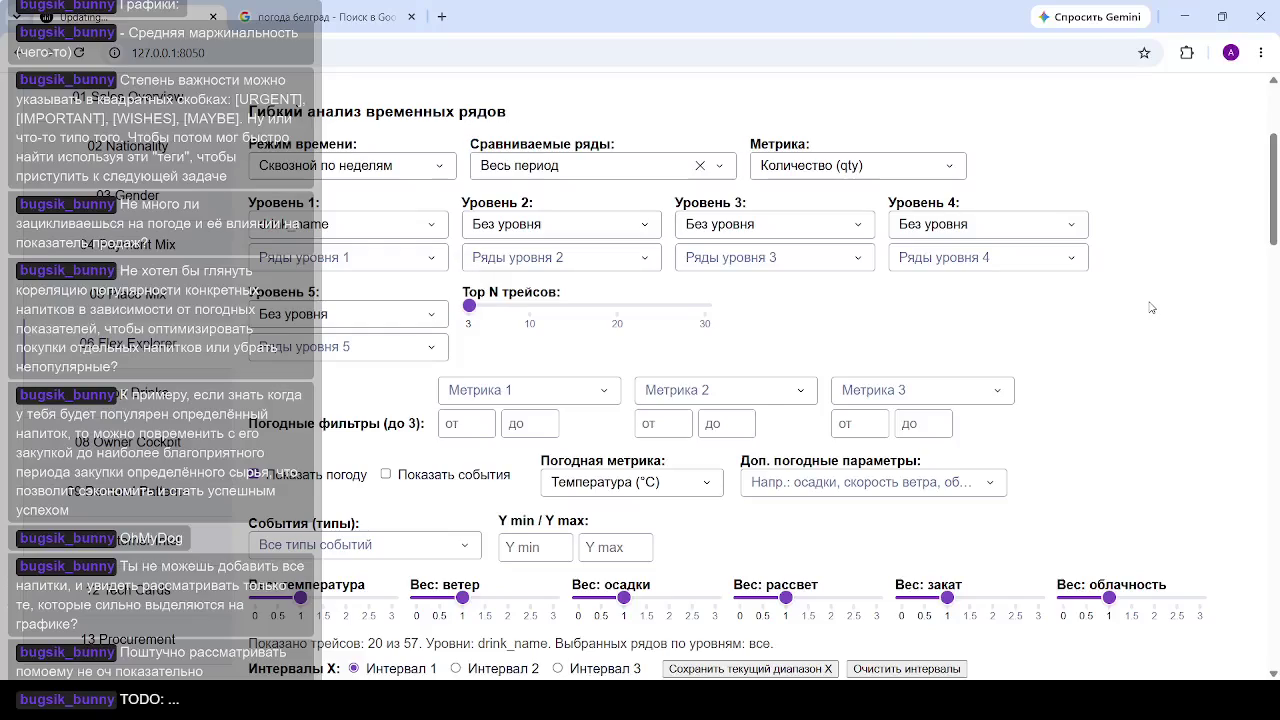
{"action": "scroll", "coordinate": [1151, 308], "scroll_direction": "down", "scroll_amount": 5}
{"action": "scroll", "coordinate": [1151, 308], "scroll_direction": "down", "scroll_amount": 3}
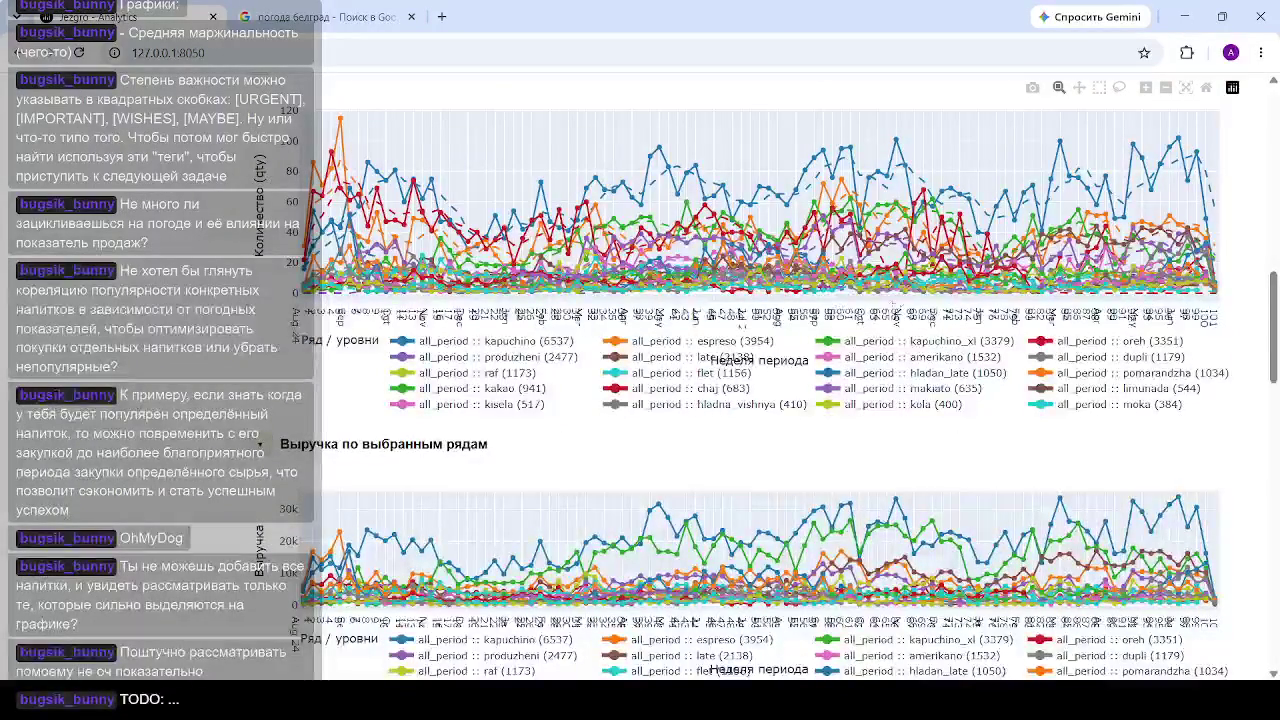
{"action": "scroll", "coordinate": [848, 303], "scroll_direction": "down", "scroll_amount": 3}
{"action": "scroll", "coordinate": [848, 303], "scroll_direction": "down", "scroll_amount": 3}
{"action": "scroll", "coordinate": [848, 303], "scroll_direction": "down", "scroll_amount": 3}
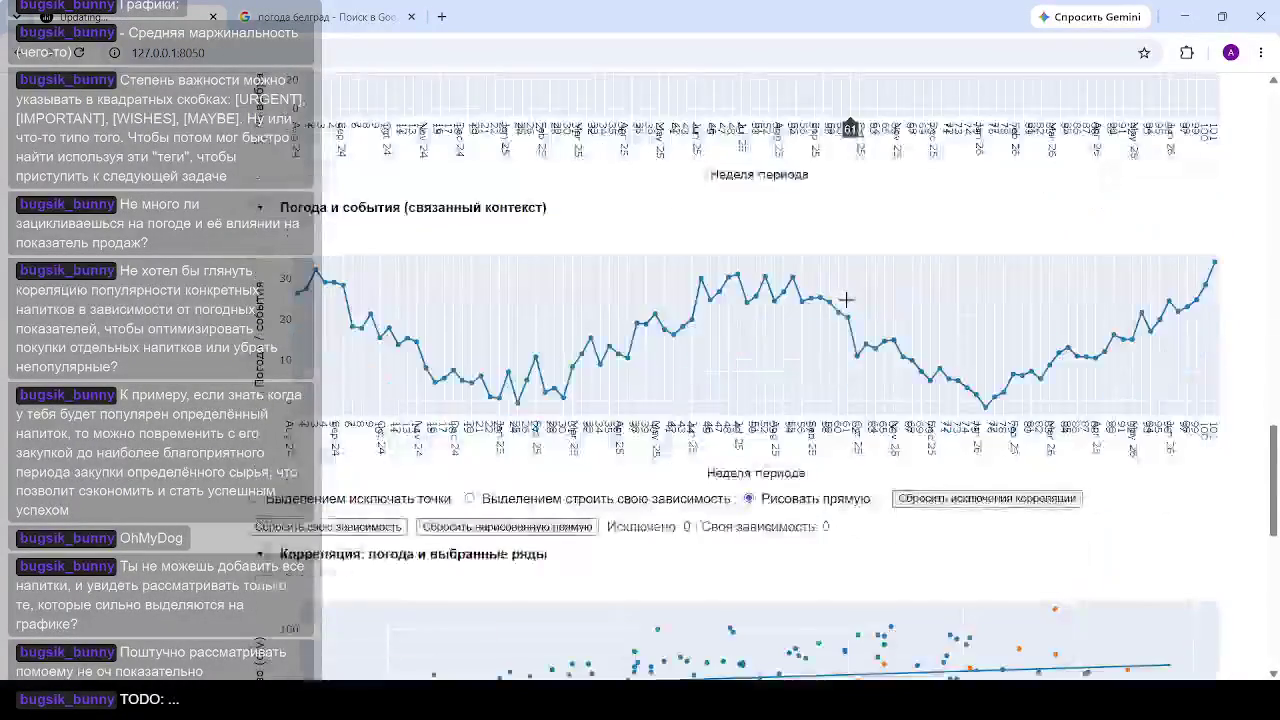
{"action": "scroll", "coordinate": [848, 303], "scroll_direction": "down", "scroll_amount": 3}
{"action": "scroll", "coordinate": [848, 303], "scroll_direction": "up", "scroll_amount": 2}
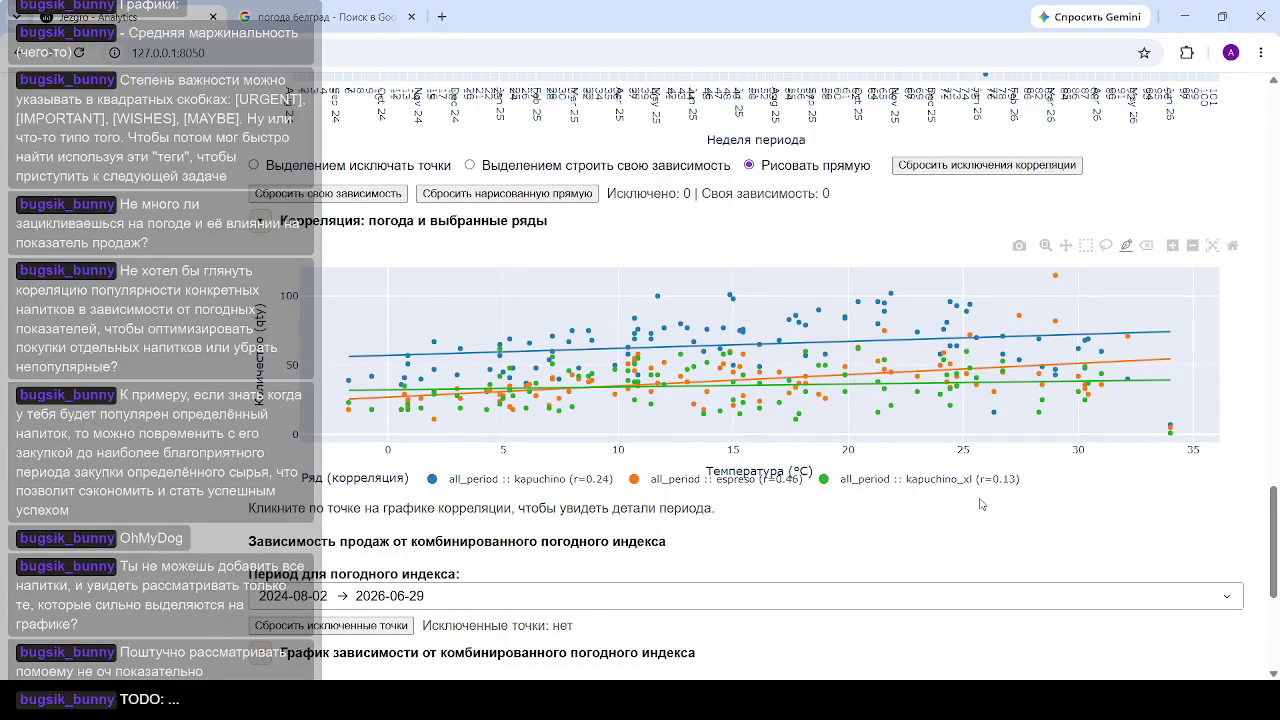
{"action": "mouse_move", "coordinate": [578, 342]}
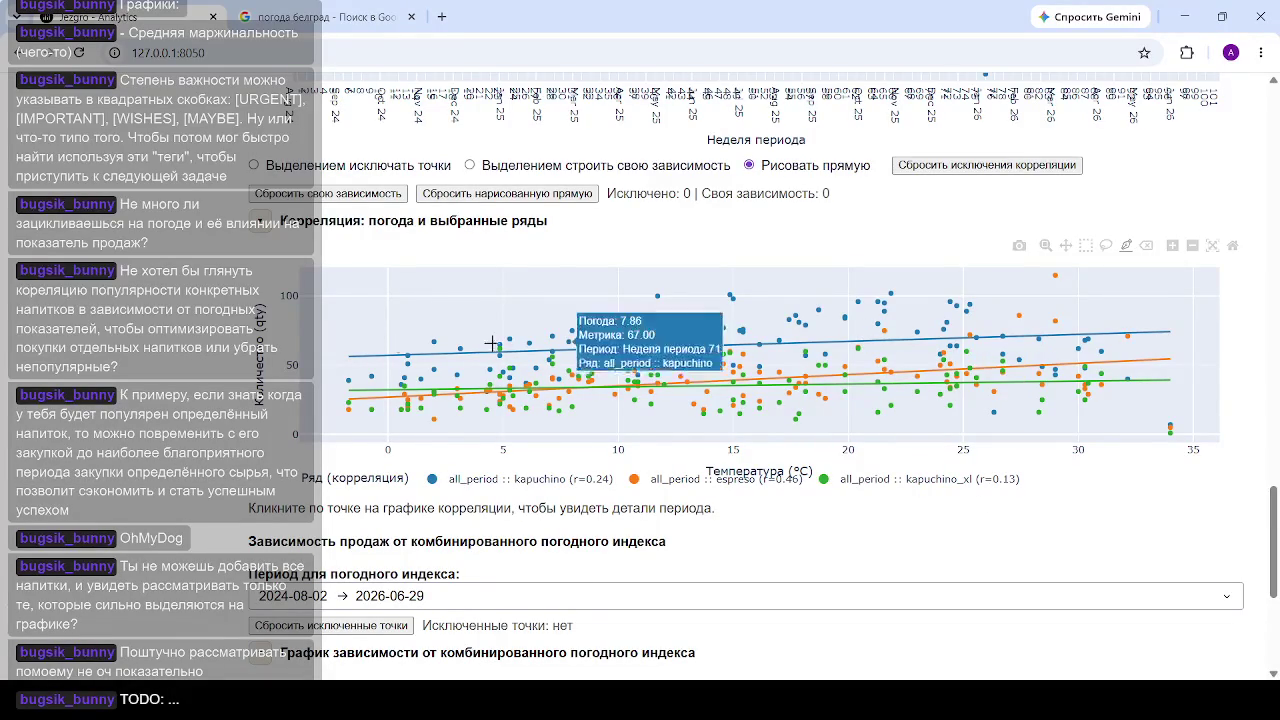
{"action": "scroll", "coordinate": [650, 370], "scroll_direction": "up", "scroll_amount": 5}
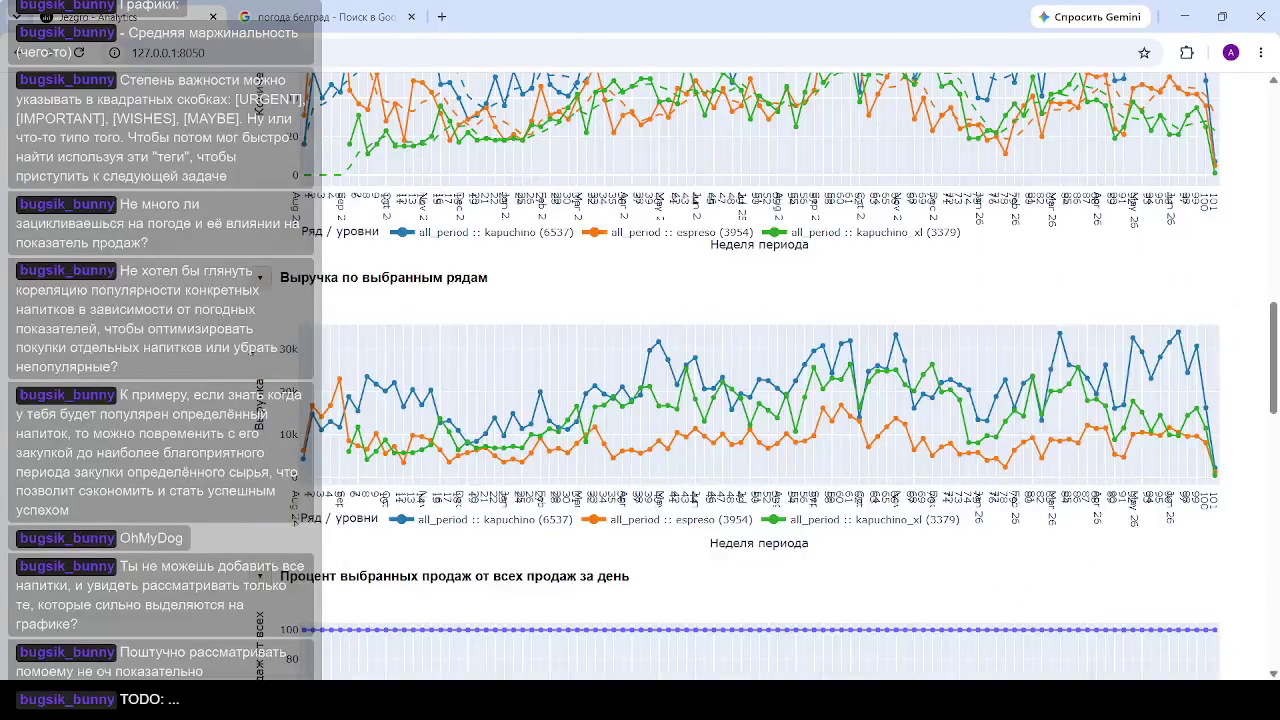
{"action": "scroll", "coordinate": [334, 345], "scroll_direction": "up", "scroll_amount": 10}
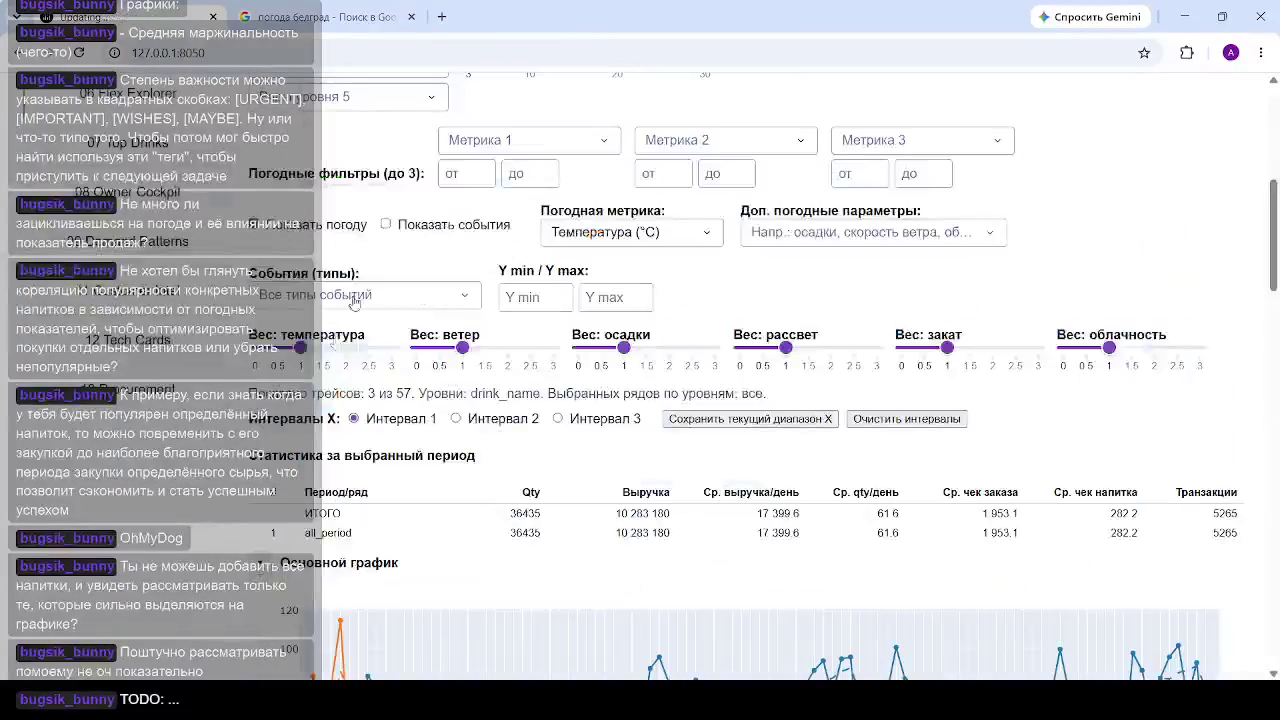
{"action": "scroll", "coordinate": [334, 345], "scroll_direction": "up", "scroll_amount": 3}
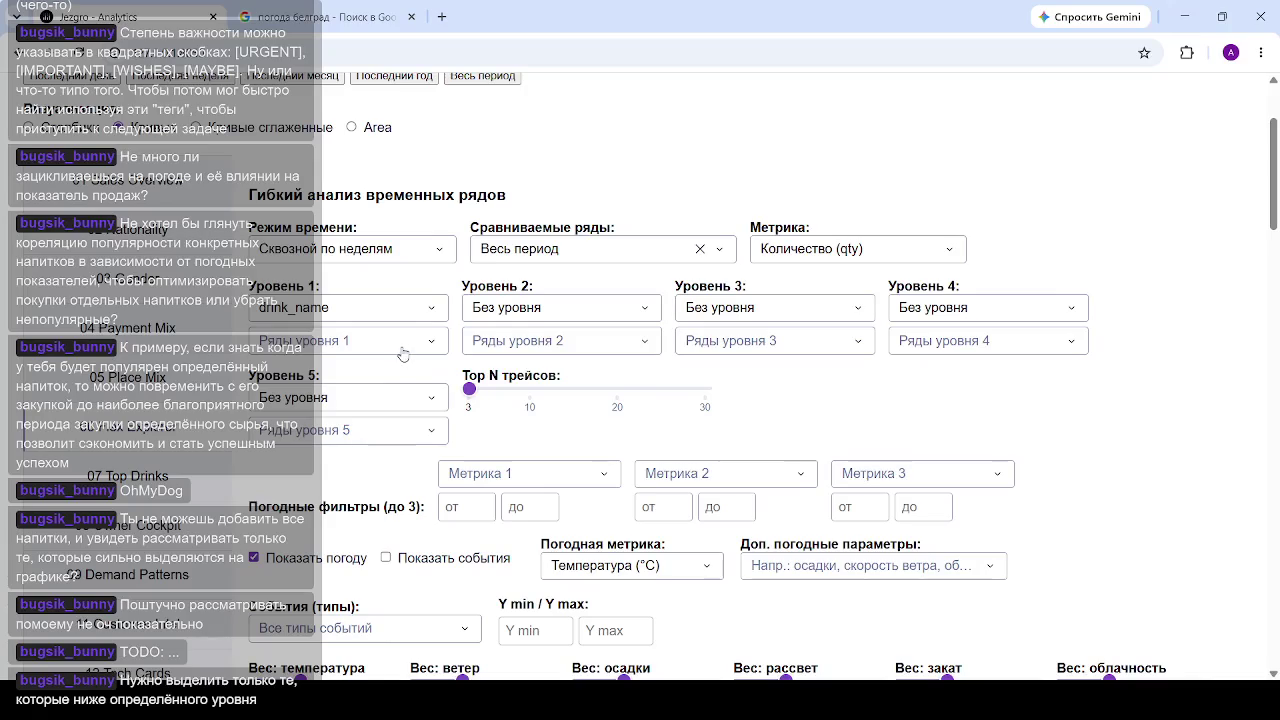
{"action": "left_click", "coordinate": [403, 352]}
{"action": "type", "text": "-"}
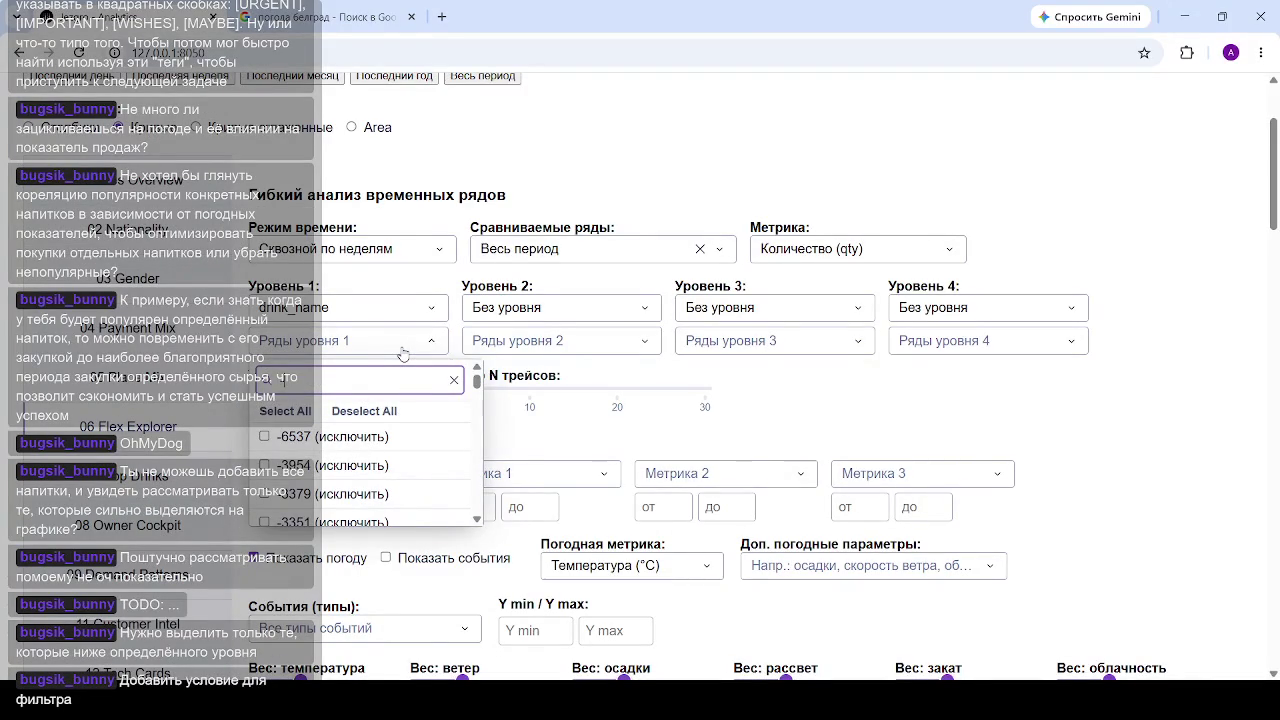
{"action": "key", "text": "BackSpace"}
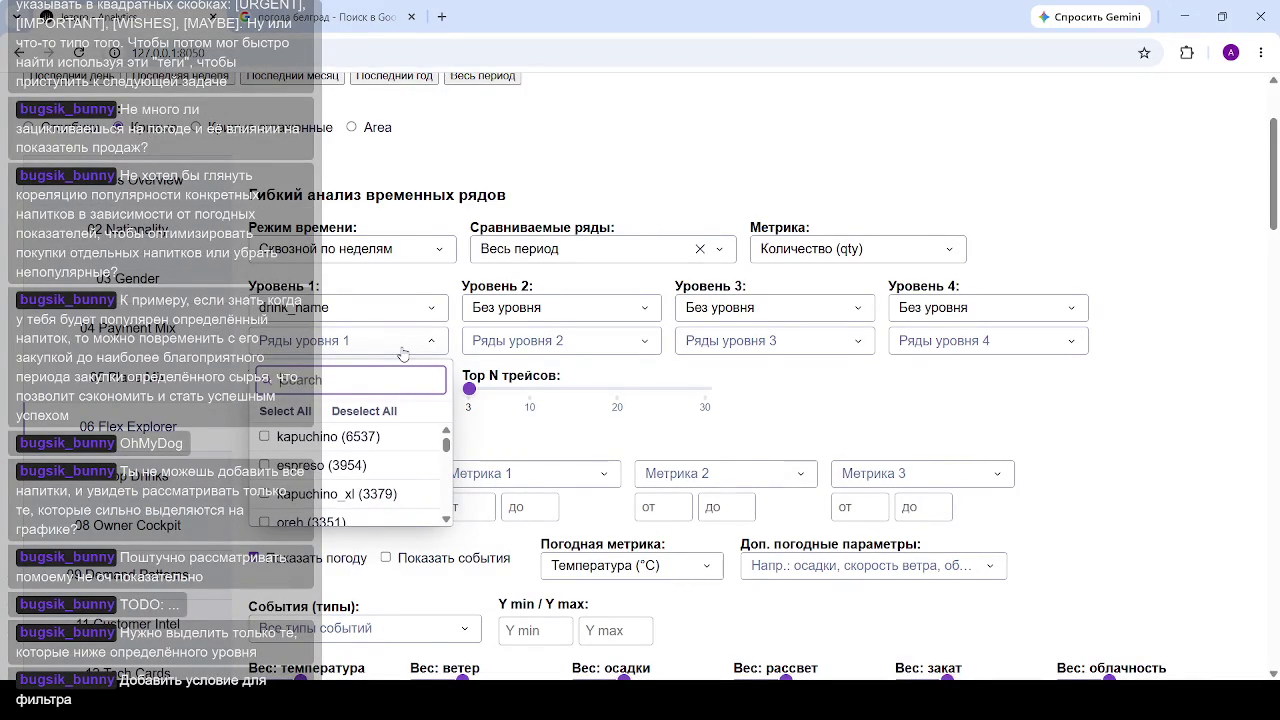
{"action": "type", "text": "-"}
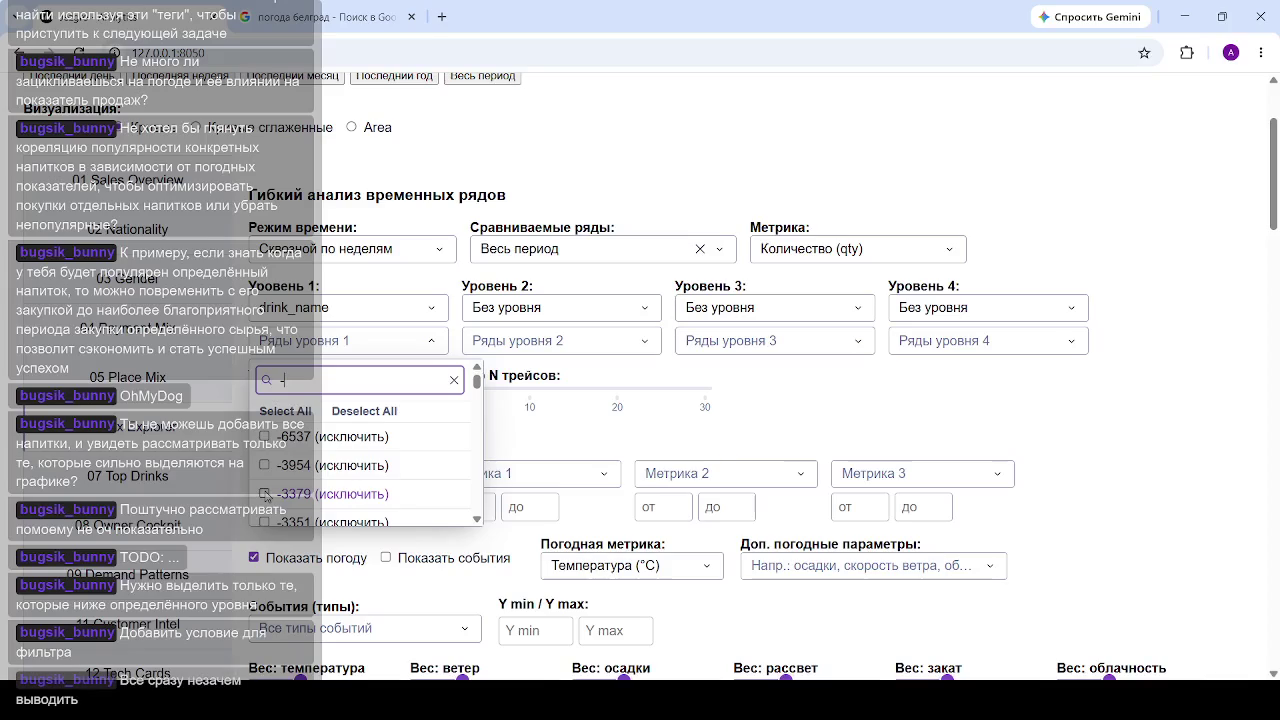
{"action": "key", "text": "BackSpace"}
{"action": "type", "text": "-"}
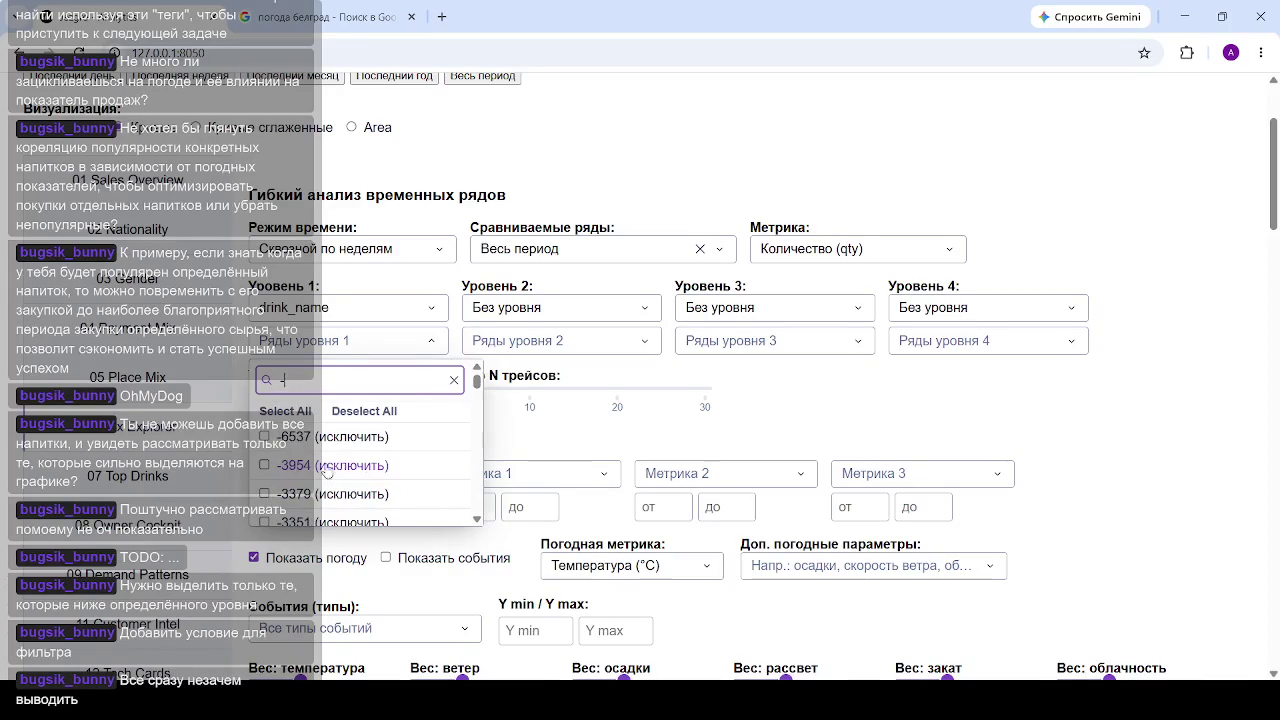
{"action": "left_click", "coordinate": [264, 437]}
{"action": "left_click", "coordinate": [264, 465]}
{"action": "left_click", "coordinate": [264, 494]}
{"action": "left_click", "coordinate": [945, 419]}
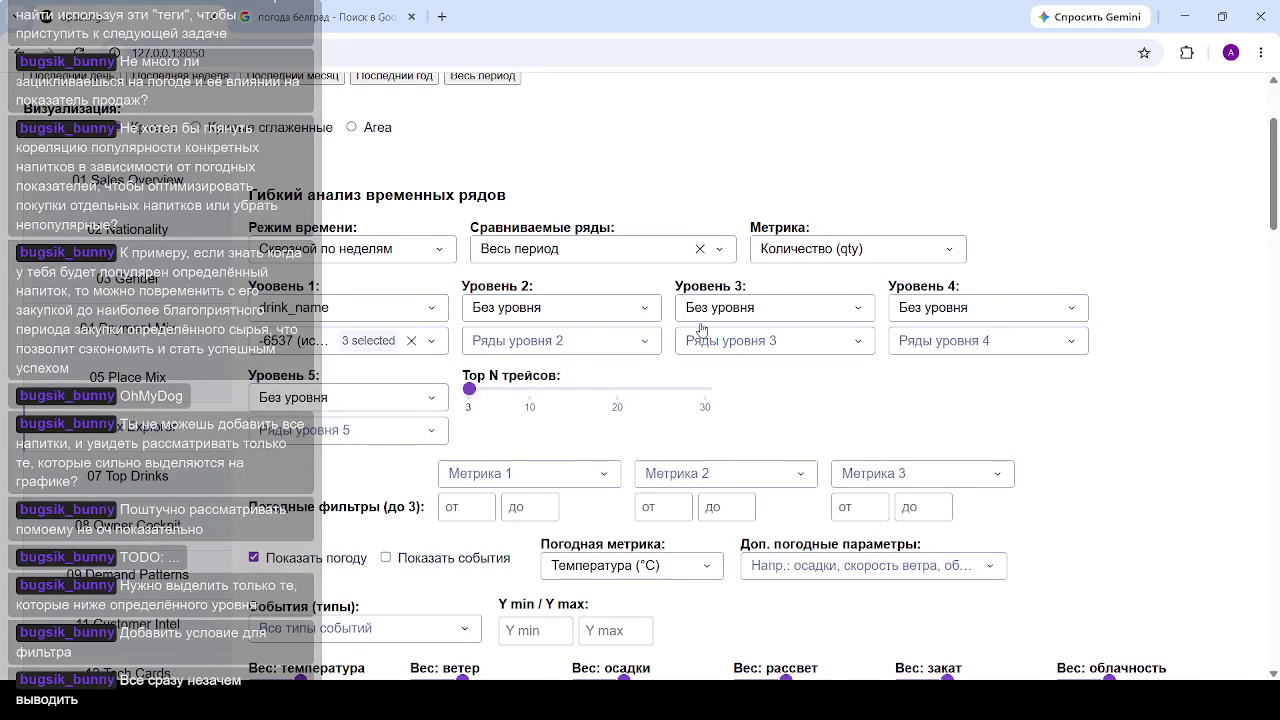
{"action": "scroll", "coordinate": [521, 360], "scroll_direction": "down", "scroll_amount": 1}
{"action": "scroll", "coordinate": [523, 380], "scroll_direction": "down", "scroll_amount": 10}
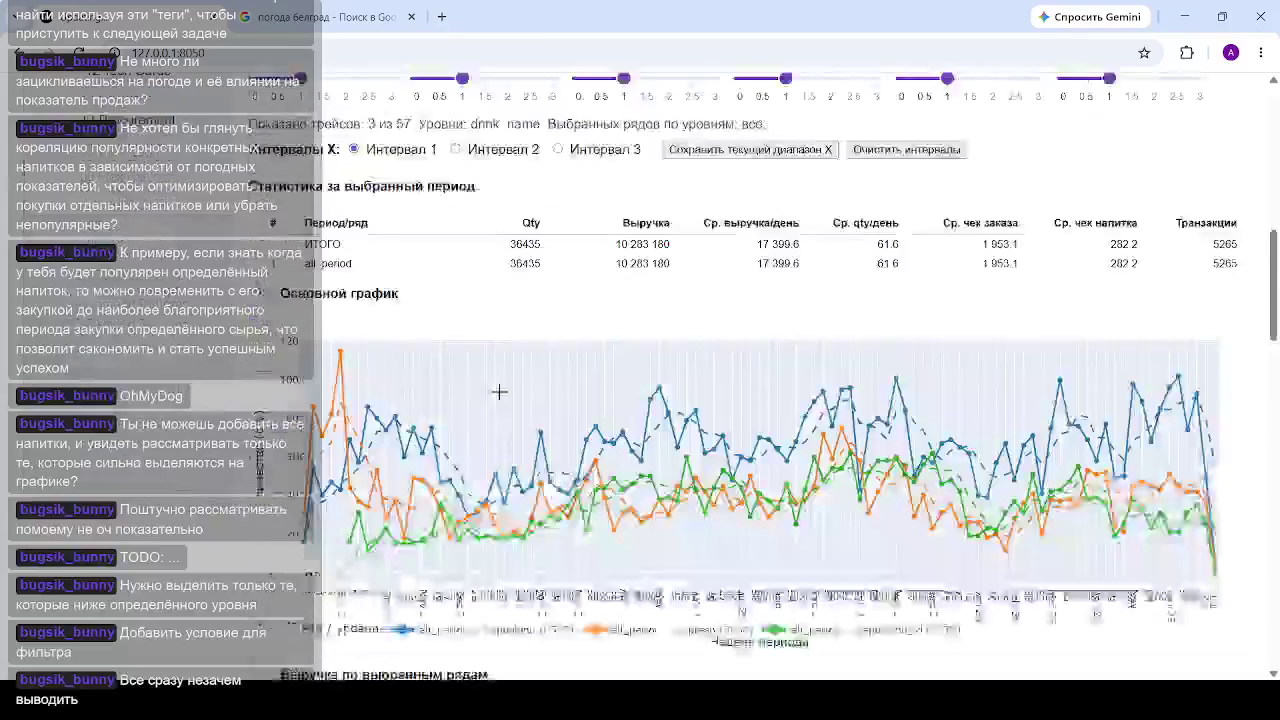
{"action": "scroll", "coordinate": [527, 398], "scroll_direction": "down", "scroll_amount": 5}
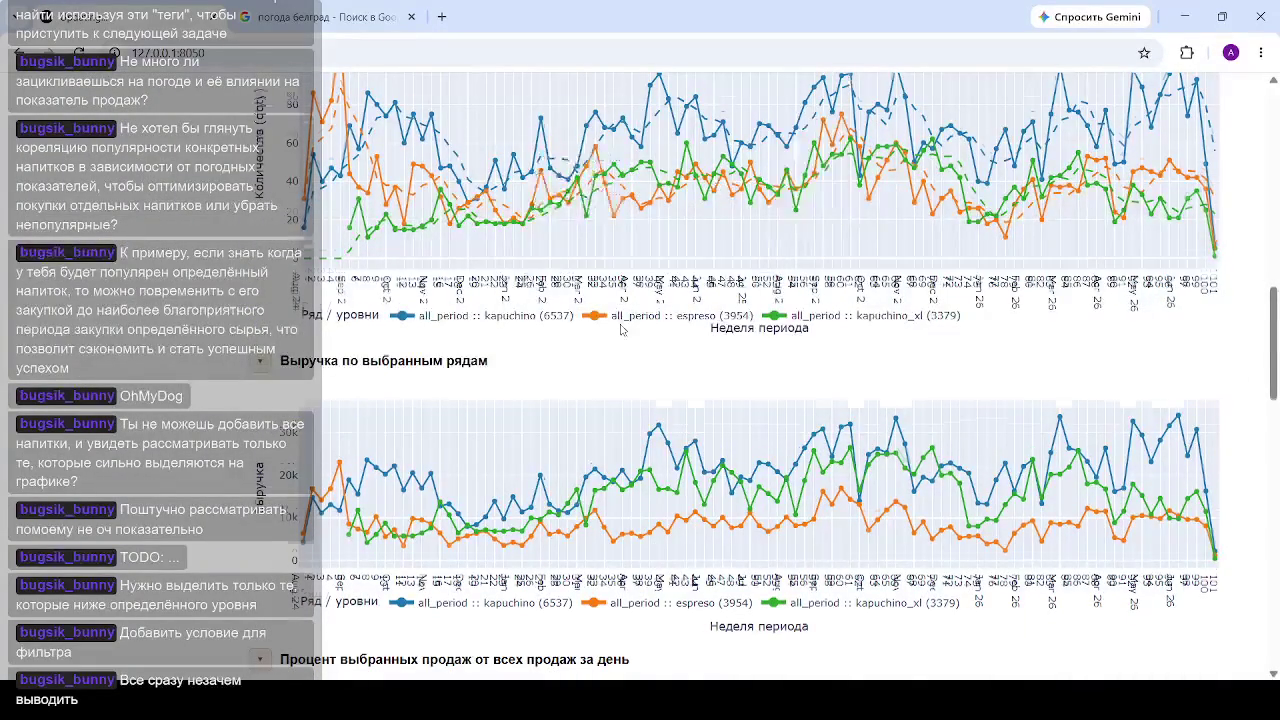
{"action": "scroll", "coordinate": [623, 320], "scroll_direction": "down", "scroll_amount": 3}
{"action": "scroll", "coordinate": [612, 343], "scroll_direction": "down", "scroll_amount": 5}
{"action": "scroll", "coordinate": [612, 345], "scroll_direction": "up", "scroll_amount": 5}
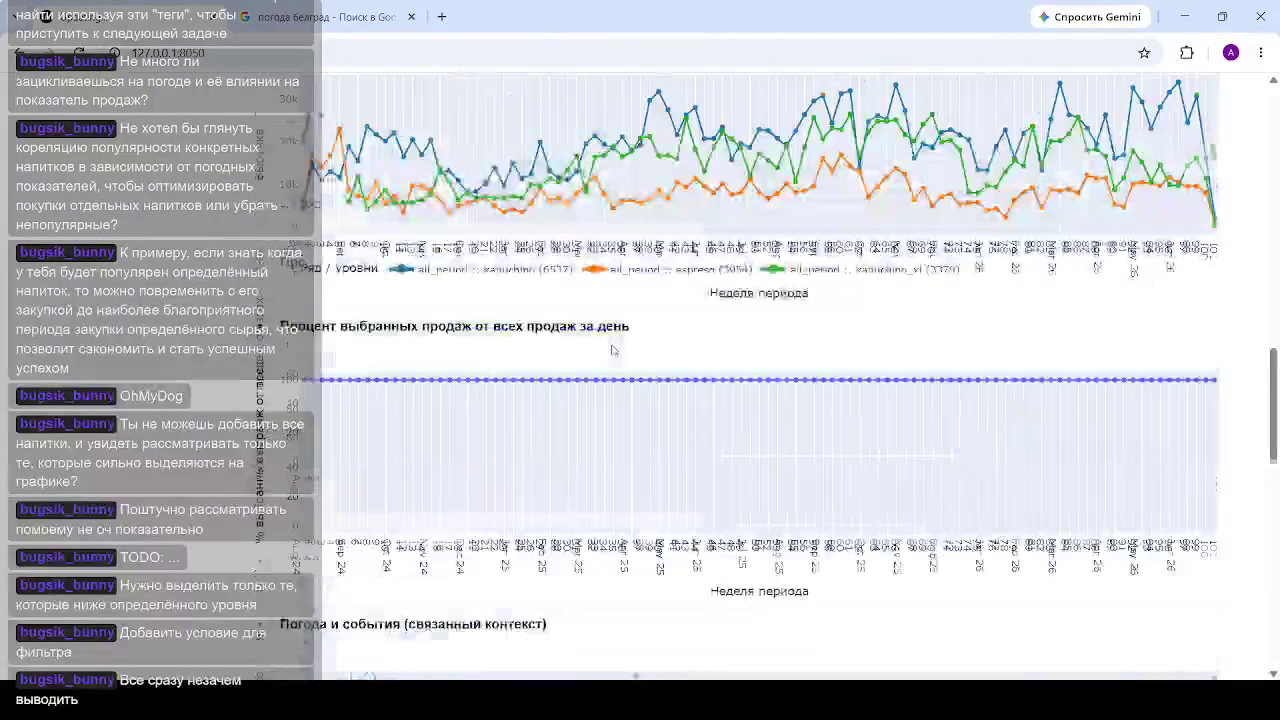
{"action": "scroll", "coordinate": [634, 346], "scroll_direction": "down", "scroll_amount": 5}
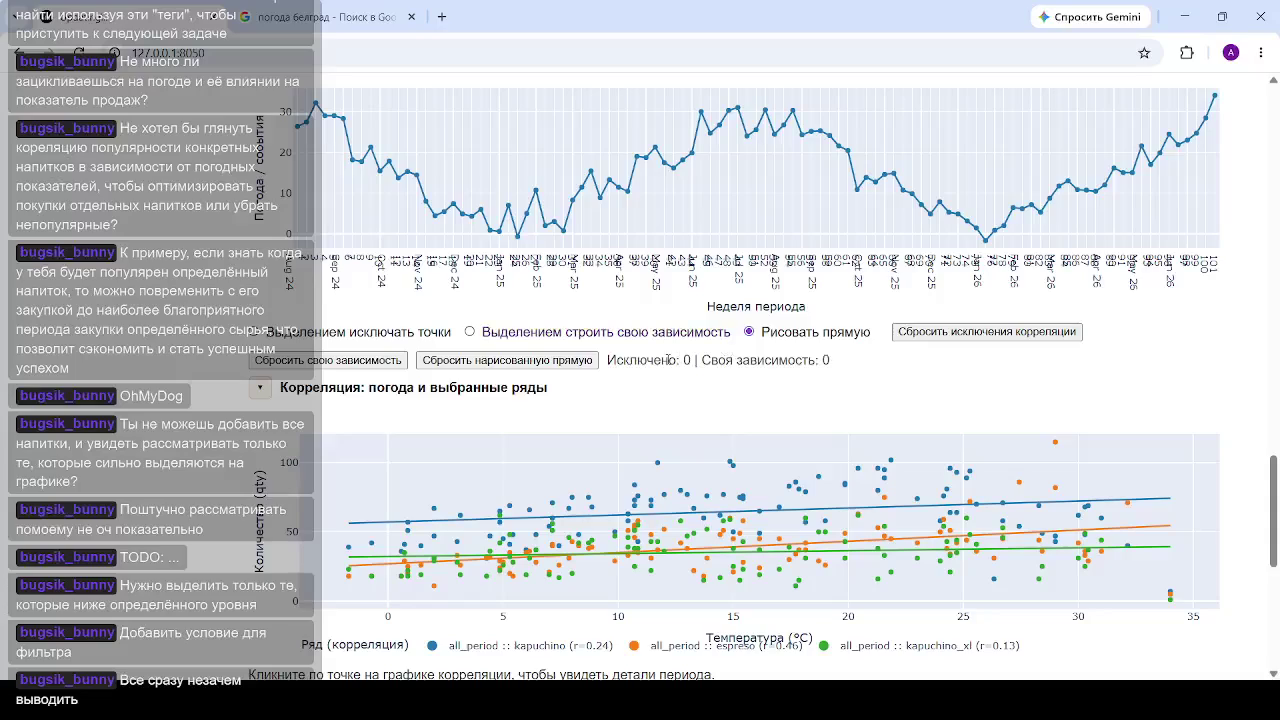
{"action": "scroll", "coordinate": [668, 362], "scroll_direction": "up", "scroll_amount": 10}
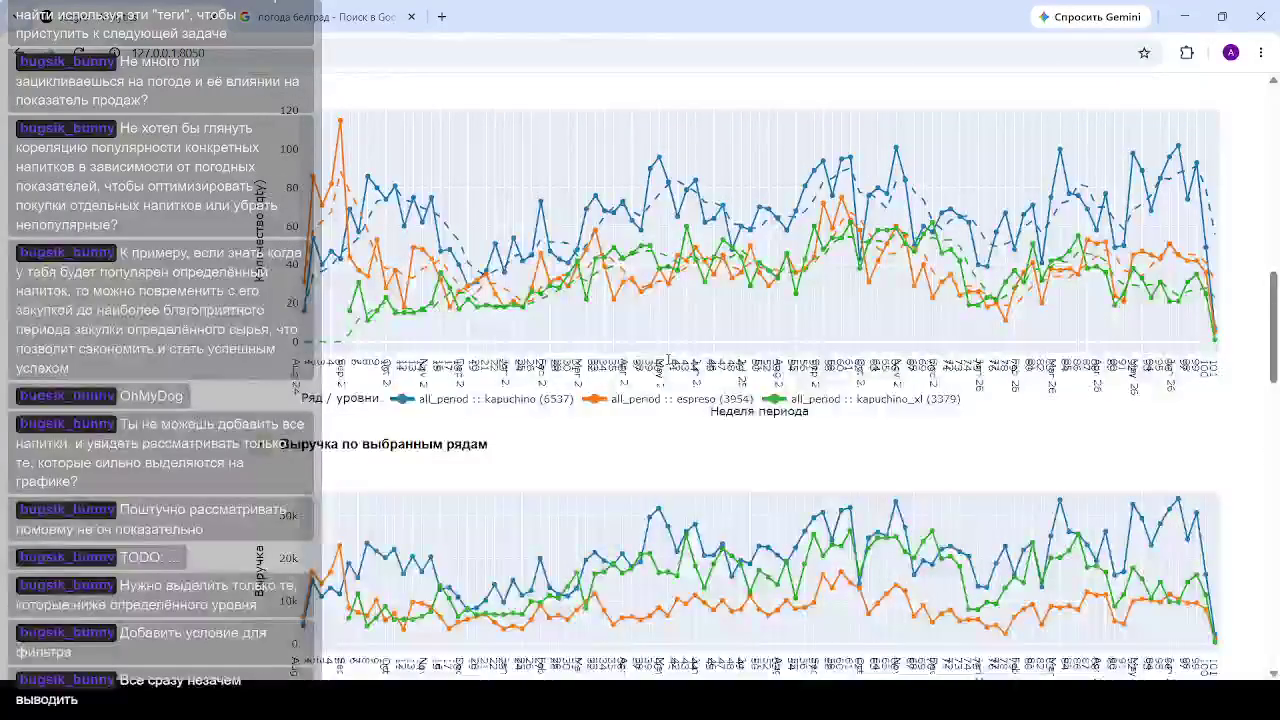
{"action": "scroll", "coordinate": [668, 362], "scroll_direction": "up", "scroll_amount": 5}
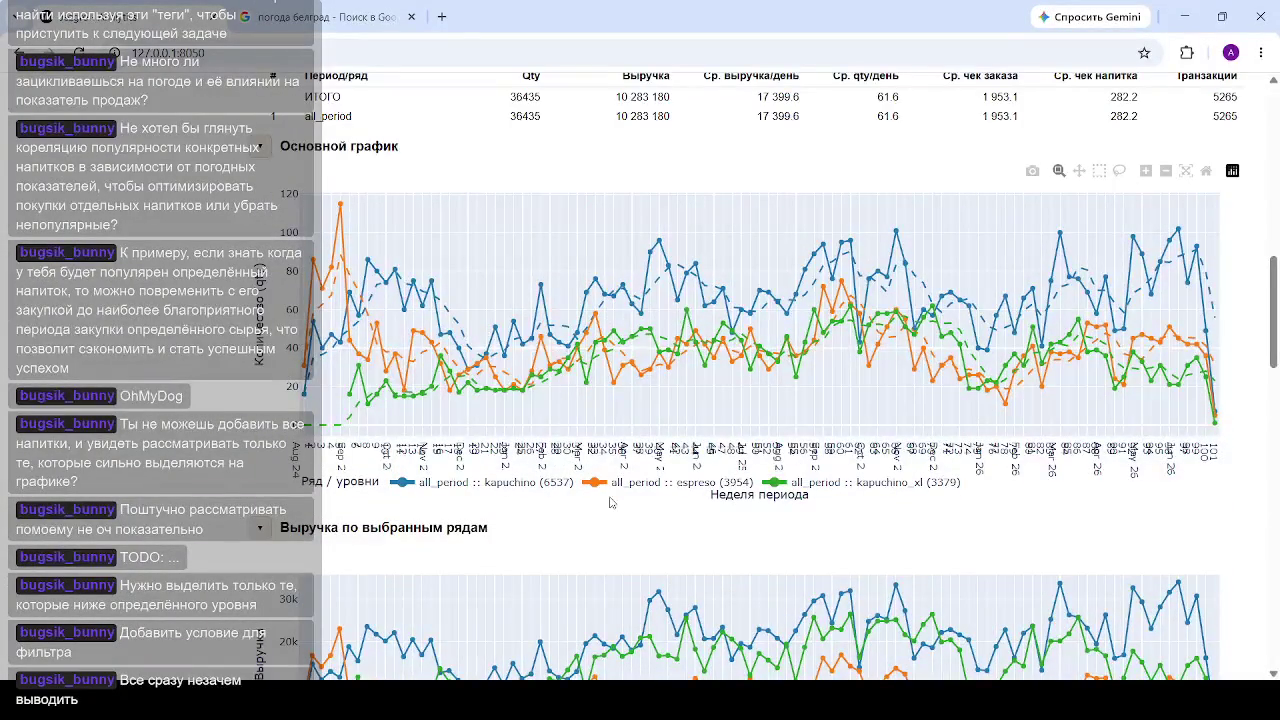
{"action": "scroll", "coordinate": [650, 505], "scroll_direction": "up", "scroll_amount": 6}
{"action": "scroll", "coordinate": [465, 291], "scroll_direction": "up", "scroll_amount": 2}
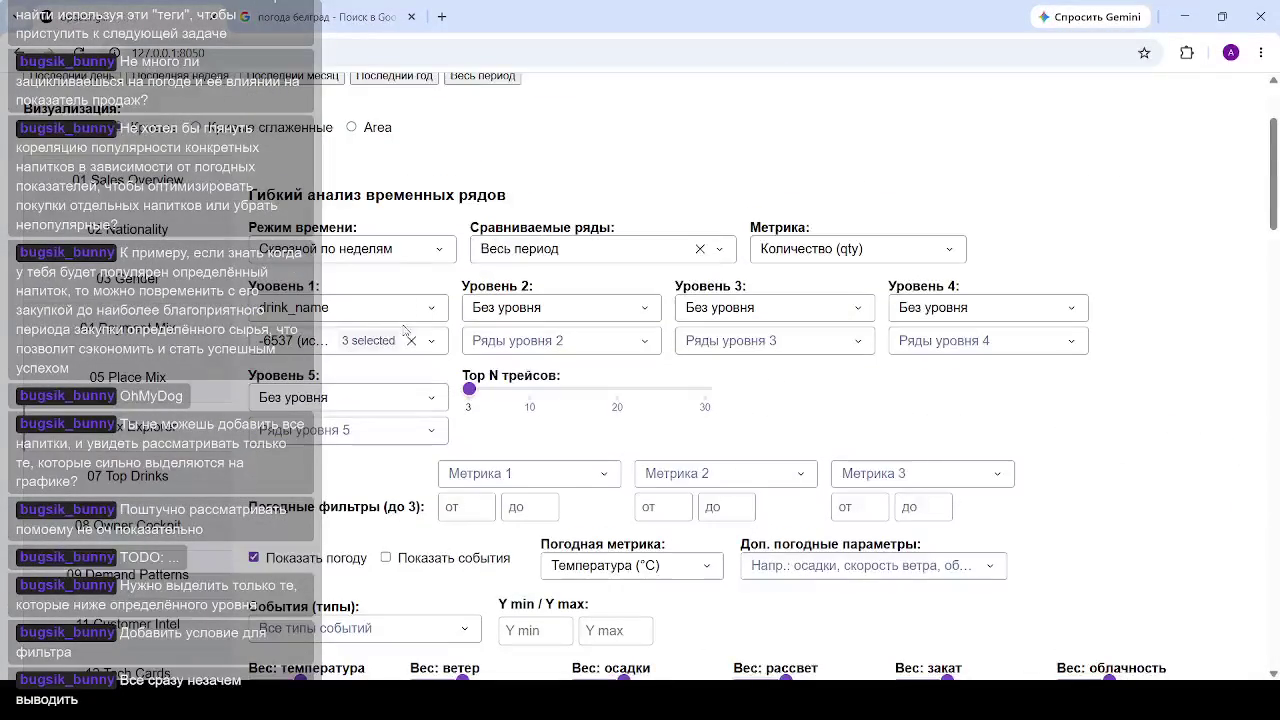
{"action": "mouse_move", "coordinate": [469, 390]}
{"action": "scroll", "coordinate": [484, 393], "scroll_direction": "down", "scroll_amount": 3}
{"action": "scroll", "coordinate": [700, 438], "scroll_direction": "down", "scroll_amount": 2}
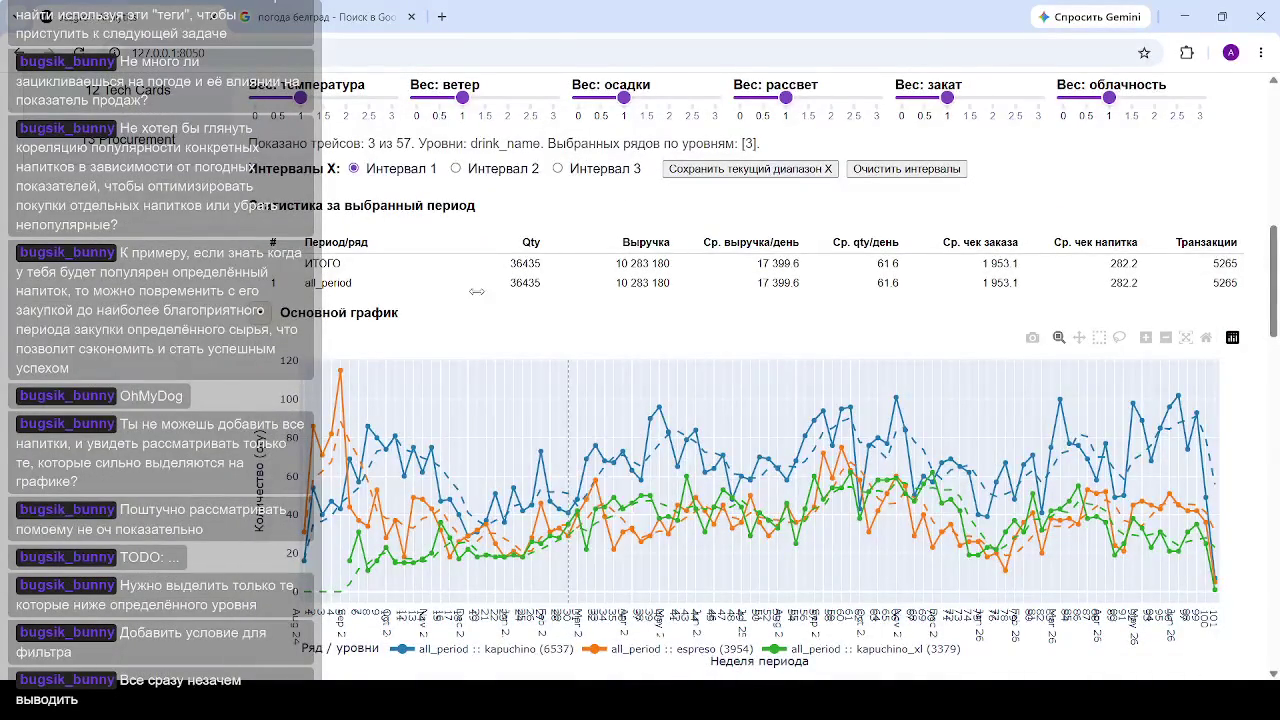
{"action": "scroll", "coordinate": [376, 232], "scroll_direction": "up", "scroll_amount": 4}
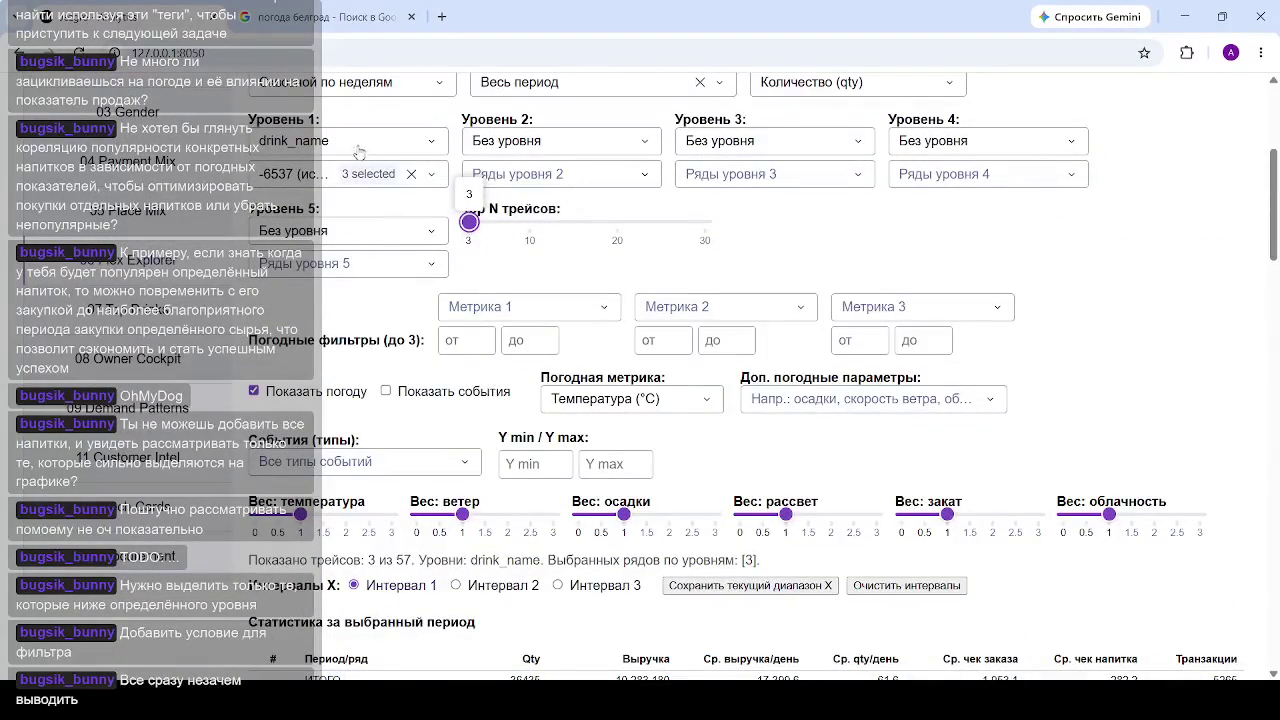
{"action": "scroll", "coordinate": [452, 180], "scroll_direction": "up", "scroll_amount": 2}
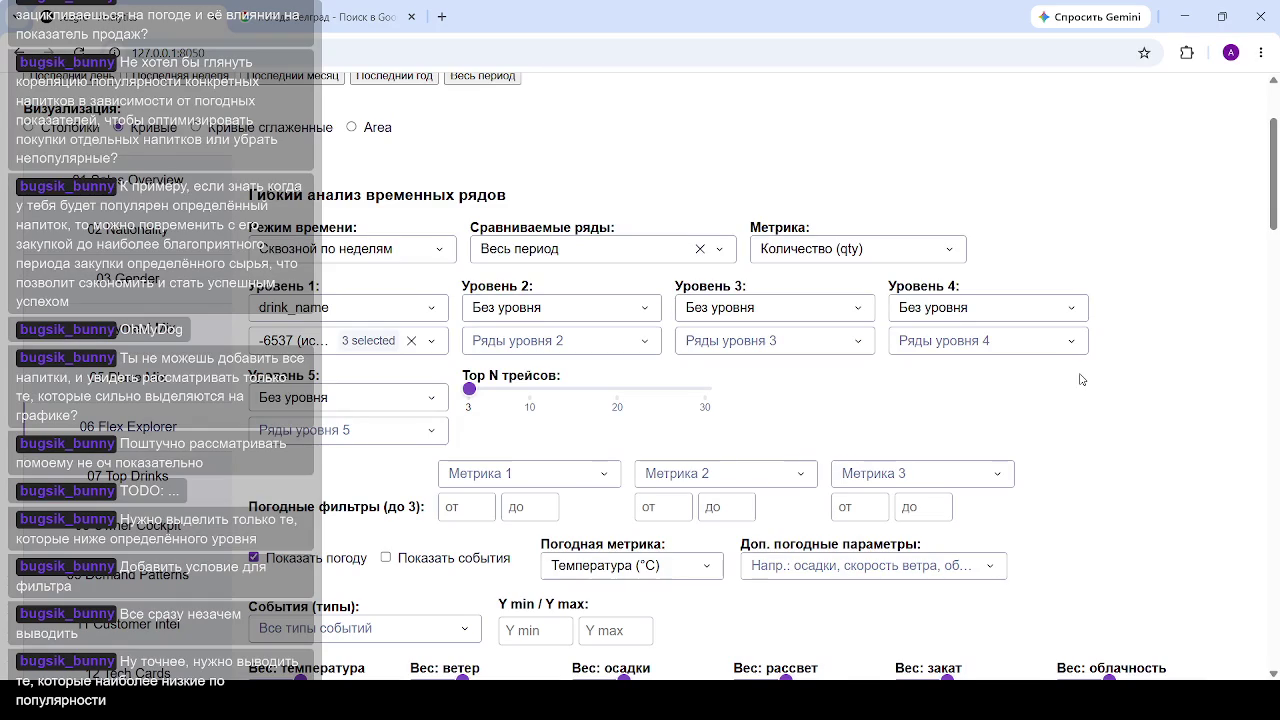
Step: Make ristreto (66), found by searching 'ri', the only Уровень 1 series
{"action": "left_click", "coordinate": [412, 341]}
{"action": "left_click", "coordinate": [429, 342]}
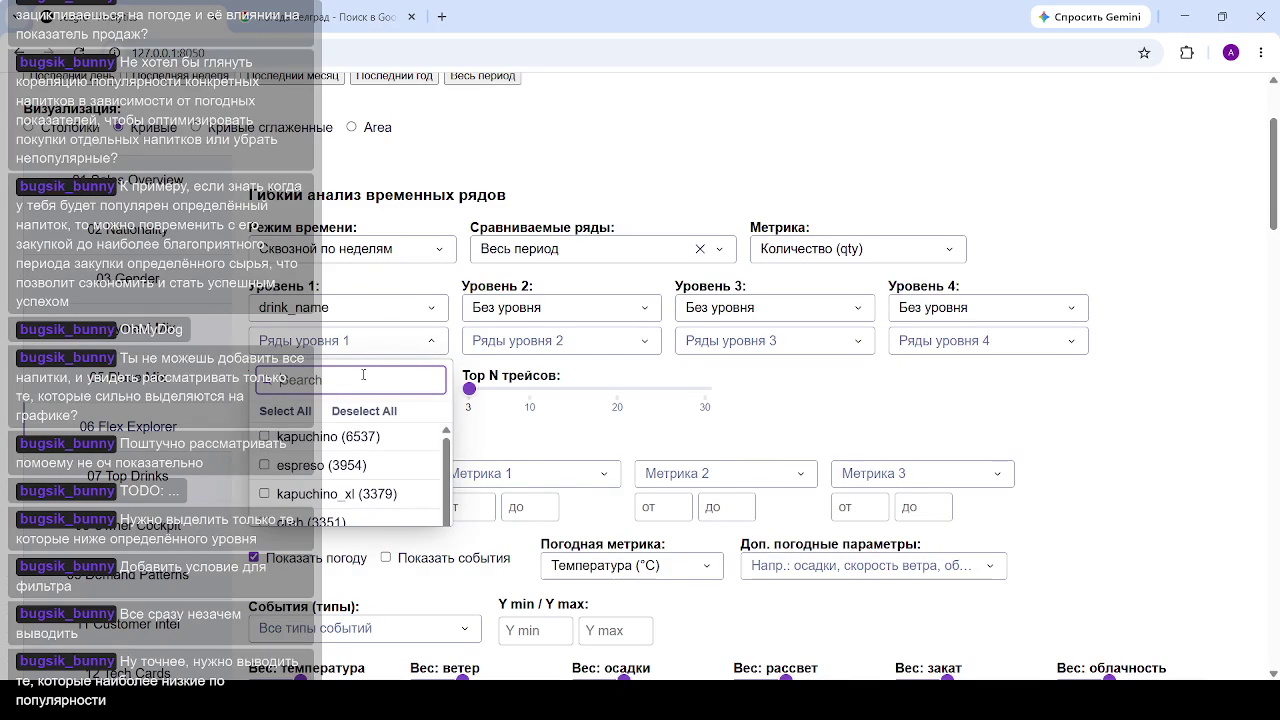
{"action": "type", "text": "ri"}
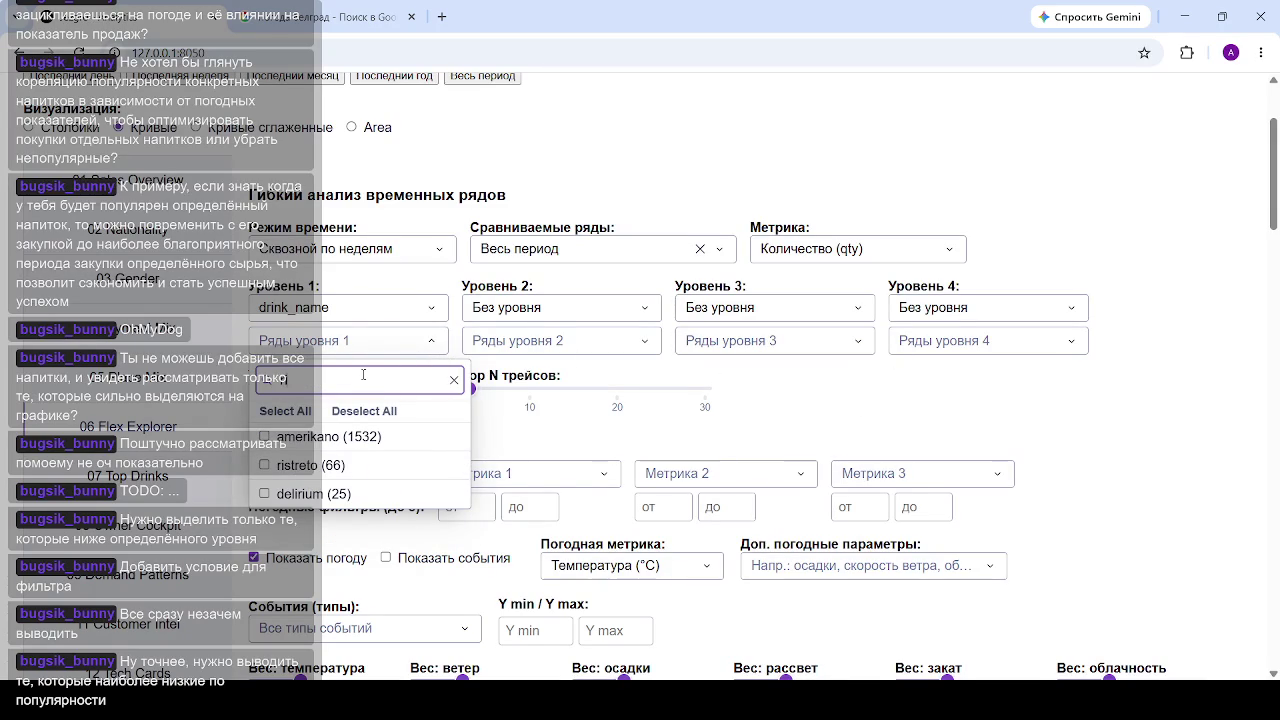
{"action": "left_click", "coordinate": [264, 466]}
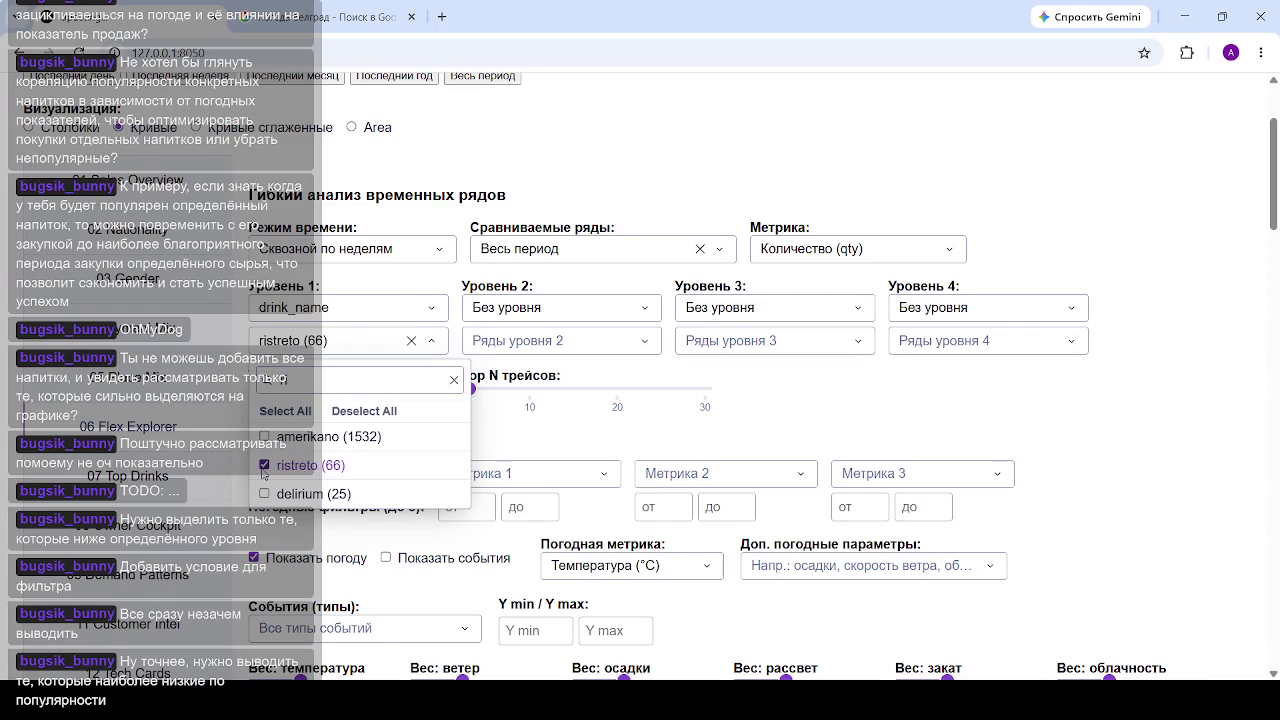
{"action": "left_click", "coordinate": [1009, 399]}
Step: Review ristreto's weekly sales and r=0.18 temperature correlation, then clear the Уровень 1 selection
{"action": "scroll", "coordinate": [985, 400], "scroll_direction": "down", "scroll_amount": 5}
{"action": "scroll", "coordinate": [990, 396], "scroll_direction": "down", "scroll_amount": 3}
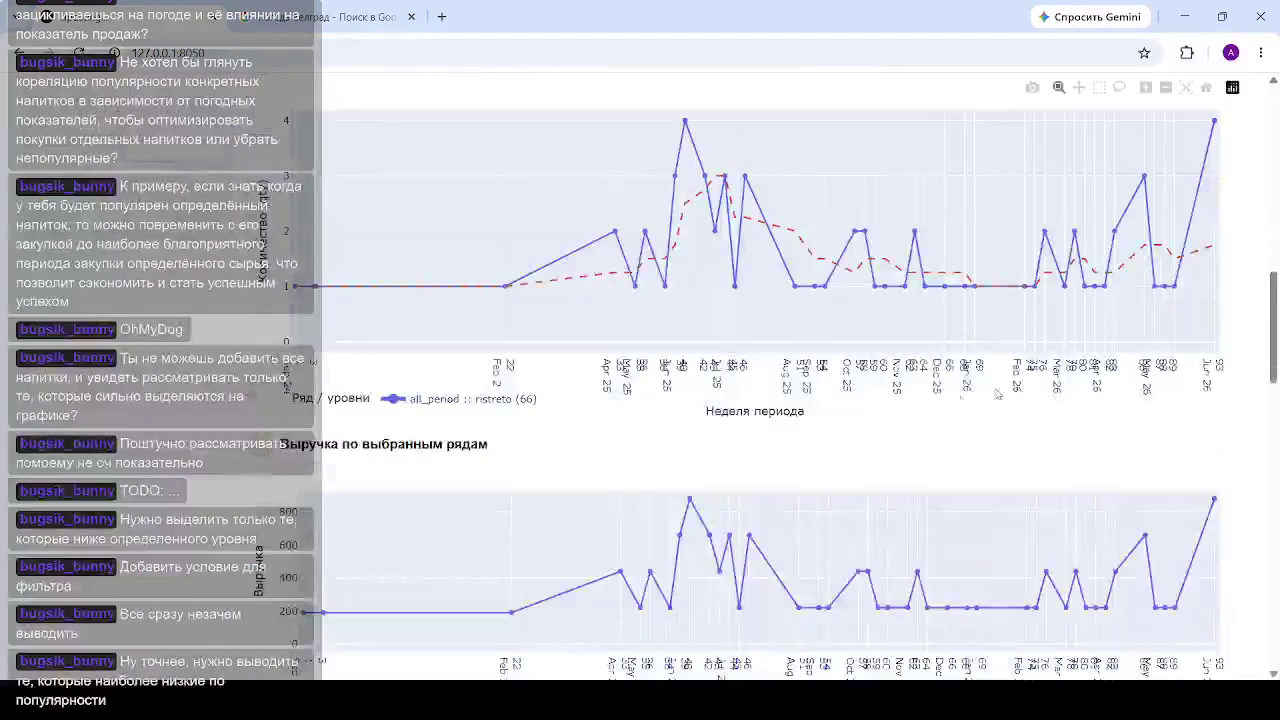
{"action": "scroll", "coordinate": [997, 394], "scroll_direction": "down", "scroll_amount": 2}
{"action": "scroll", "coordinate": [950, 398], "scroll_direction": "down", "scroll_amount": 5}
{"action": "scroll", "coordinate": [900, 400], "scroll_direction": "down", "scroll_amount": 5}
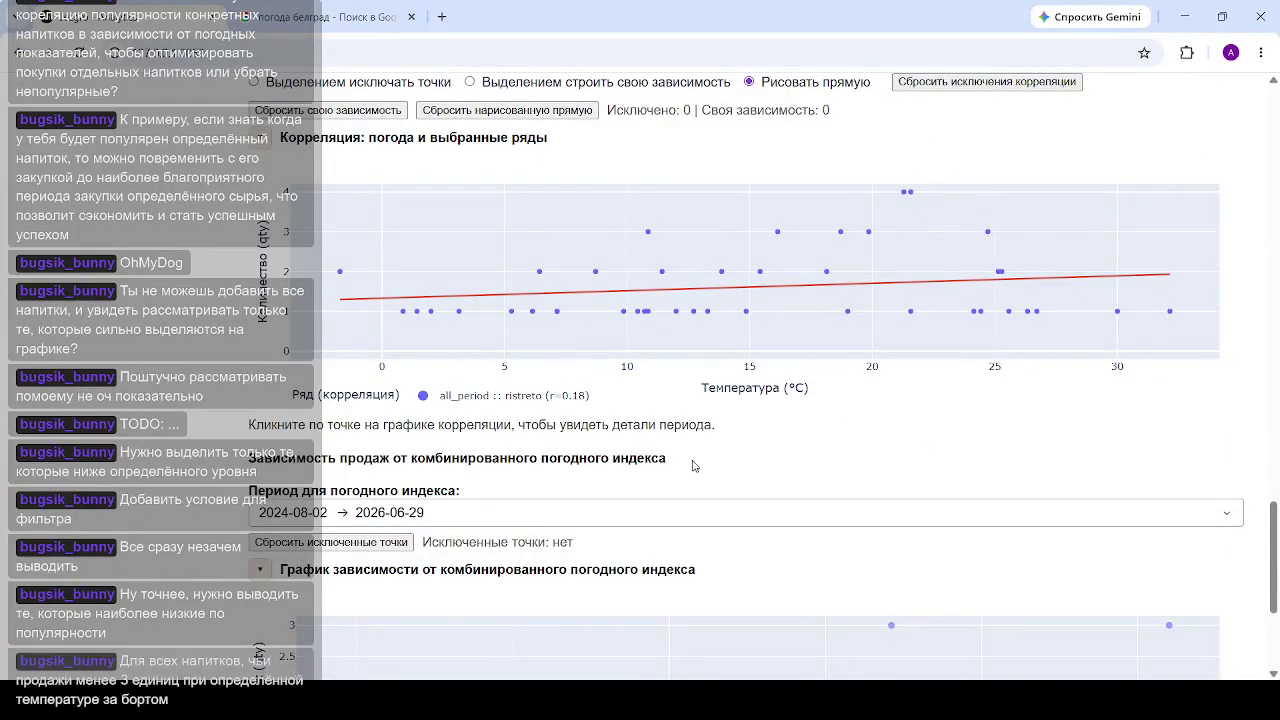
{"action": "scroll", "coordinate": [751, 452], "scroll_direction": "up", "scroll_amount": 5}
{"action": "scroll", "coordinate": [720, 445], "scroll_direction": "up", "scroll_amount": 2}
{"action": "scroll", "coordinate": [703, 443], "scroll_direction": "up", "scroll_amount": 3}
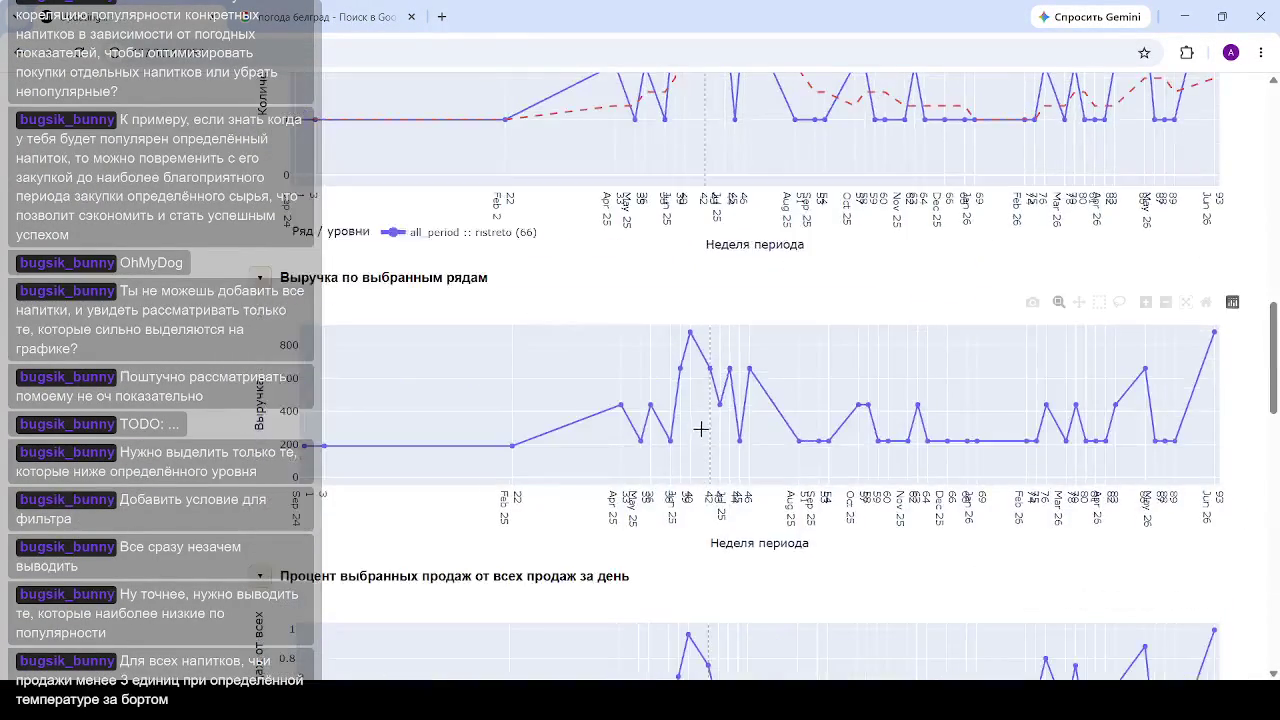
{"action": "scroll", "coordinate": [700, 428], "scroll_direction": "up", "scroll_amount": 2}
{"action": "scroll", "coordinate": [700, 410], "scroll_direction": "up", "scroll_amount": 5}
{"action": "scroll", "coordinate": [744, 414], "scroll_direction": "up", "scroll_amount": 3}
{"action": "scroll", "coordinate": [391, 298], "scroll_direction": "up", "scroll_amount": 3}
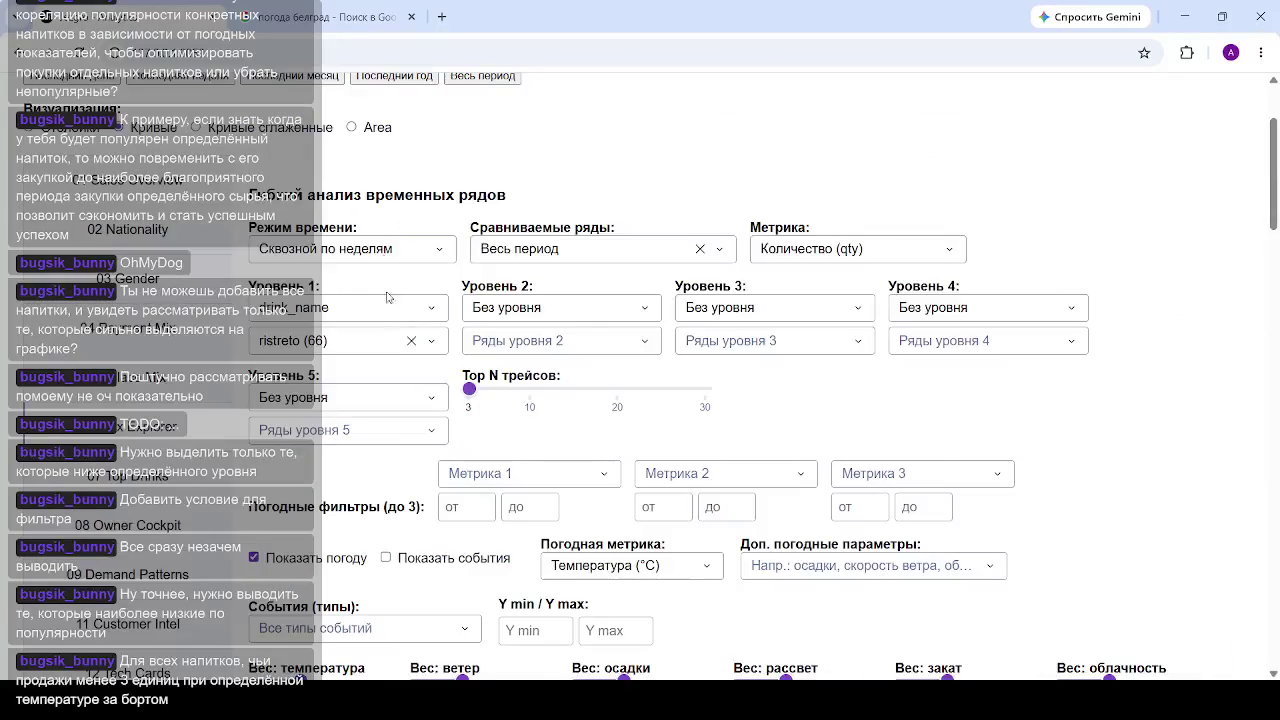
{"action": "left_click", "coordinate": [410, 343]}
Step: Select hladan_late, hladna_vishnya, hladna_kafa and hladan_kapuchino via search 'la', and set Top N traces to 4
{"action": "left_click", "coordinate": [377, 345]}
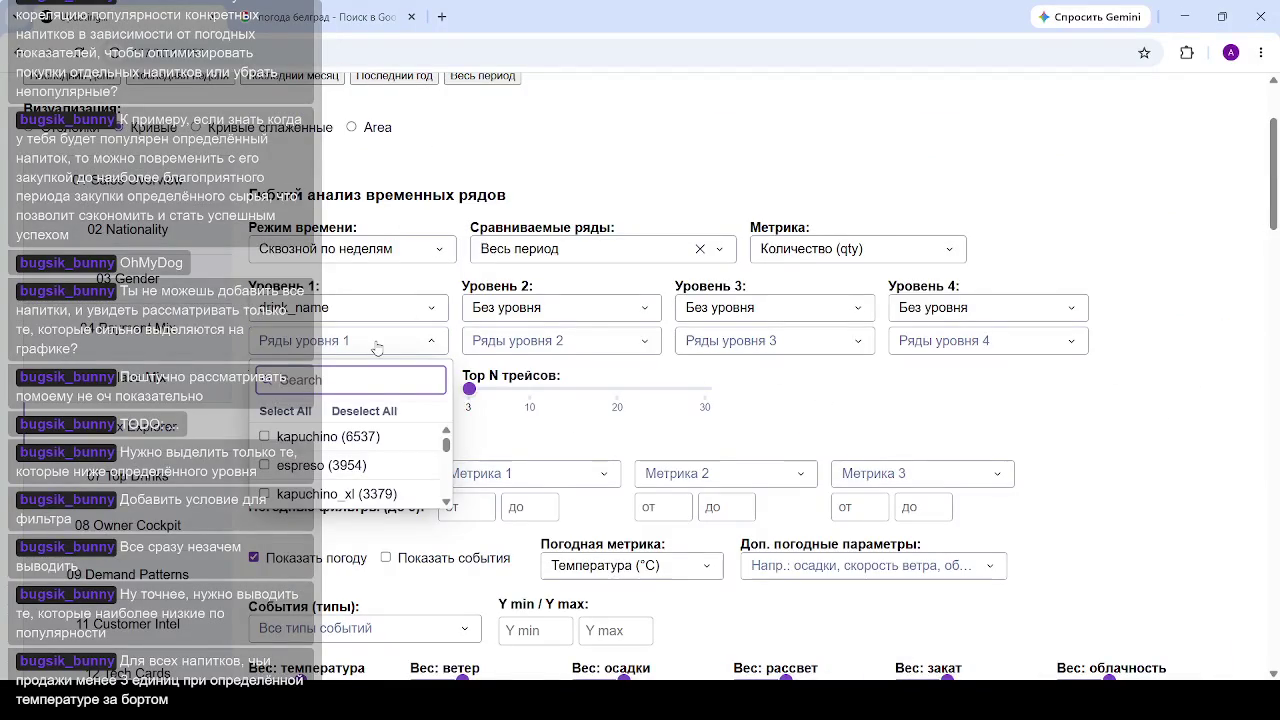
{"action": "type", "text": "hla"}
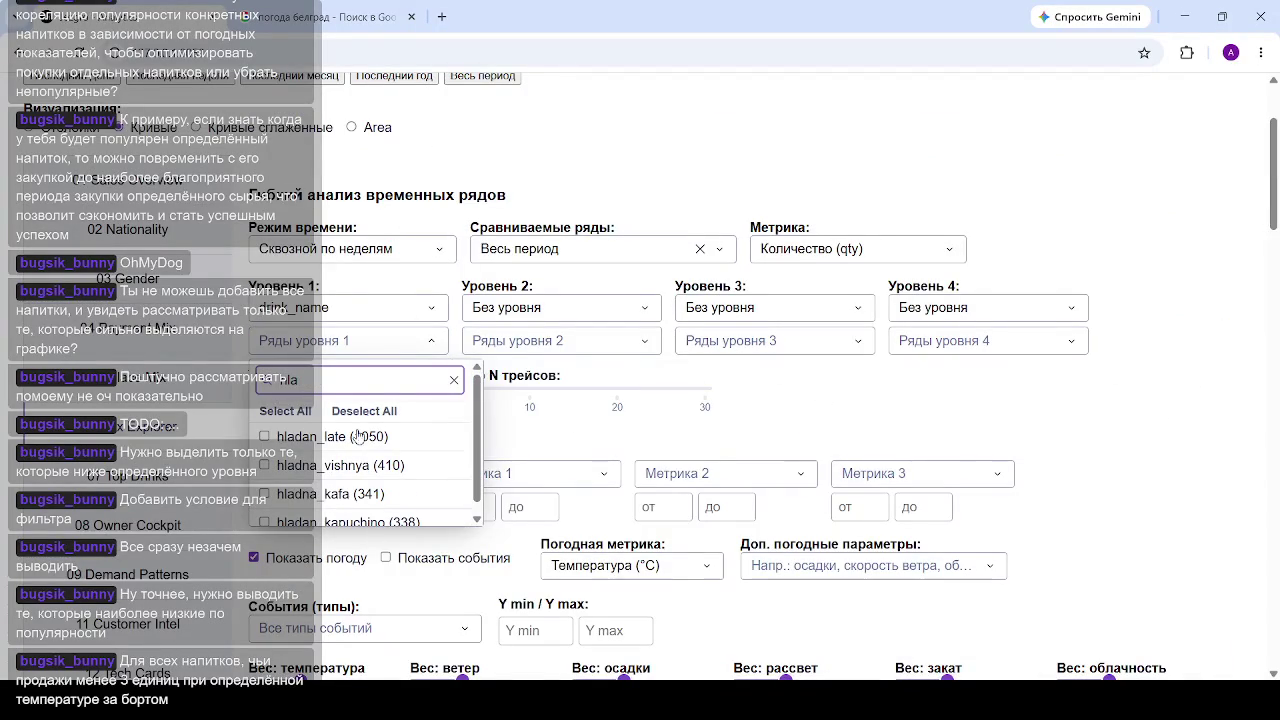
{"action": "left_click", "coordinate": [265, 494]}
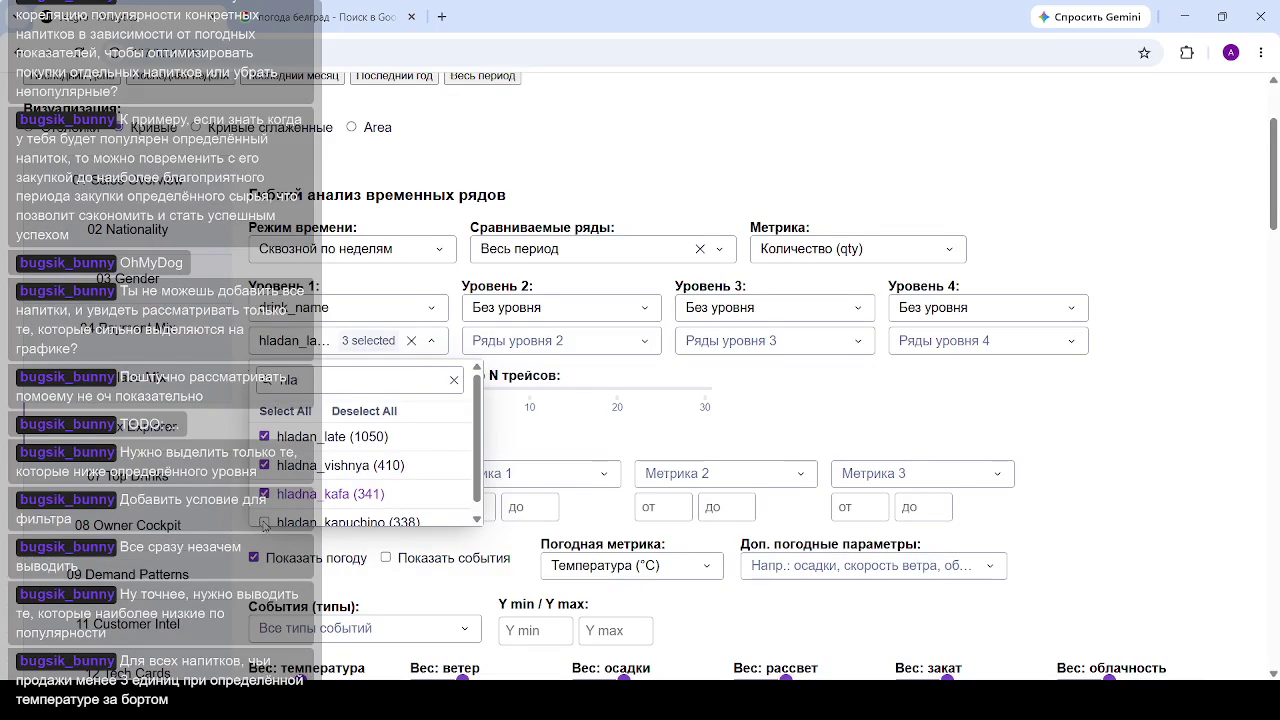
{"action": "left_click", "coordinate": [266, 522]}
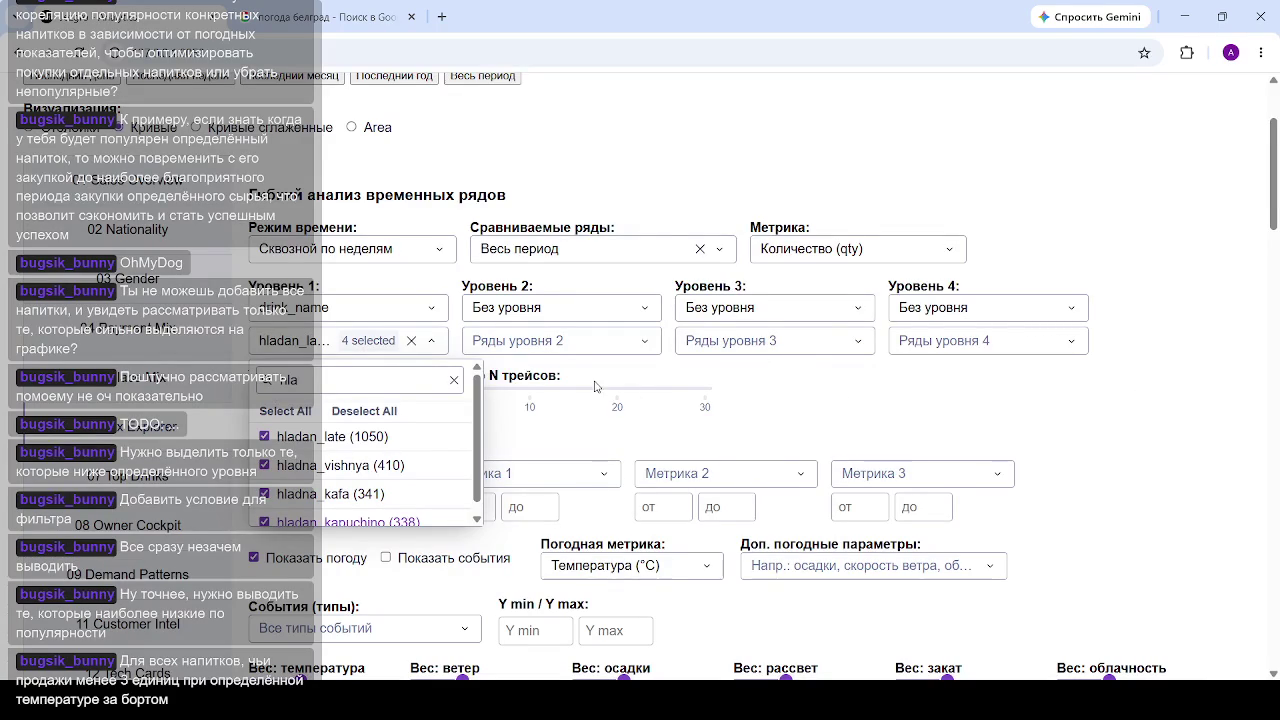
{"action": "left_click", "coordinate": [643, 375]}
{"action": "mouse_move", "coordinate": [470, 389]}
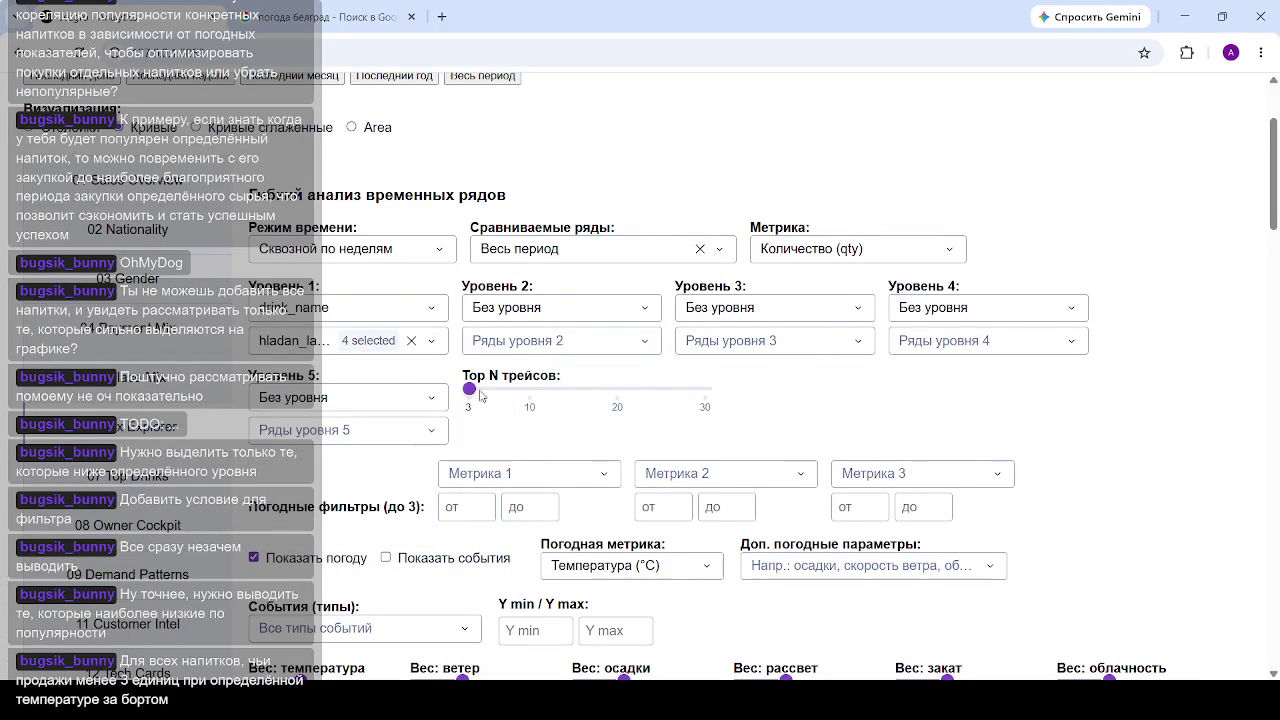
{"action": "left_click_drag", "start_coordinate": [471, 393], "coordinate": [478, 390]}
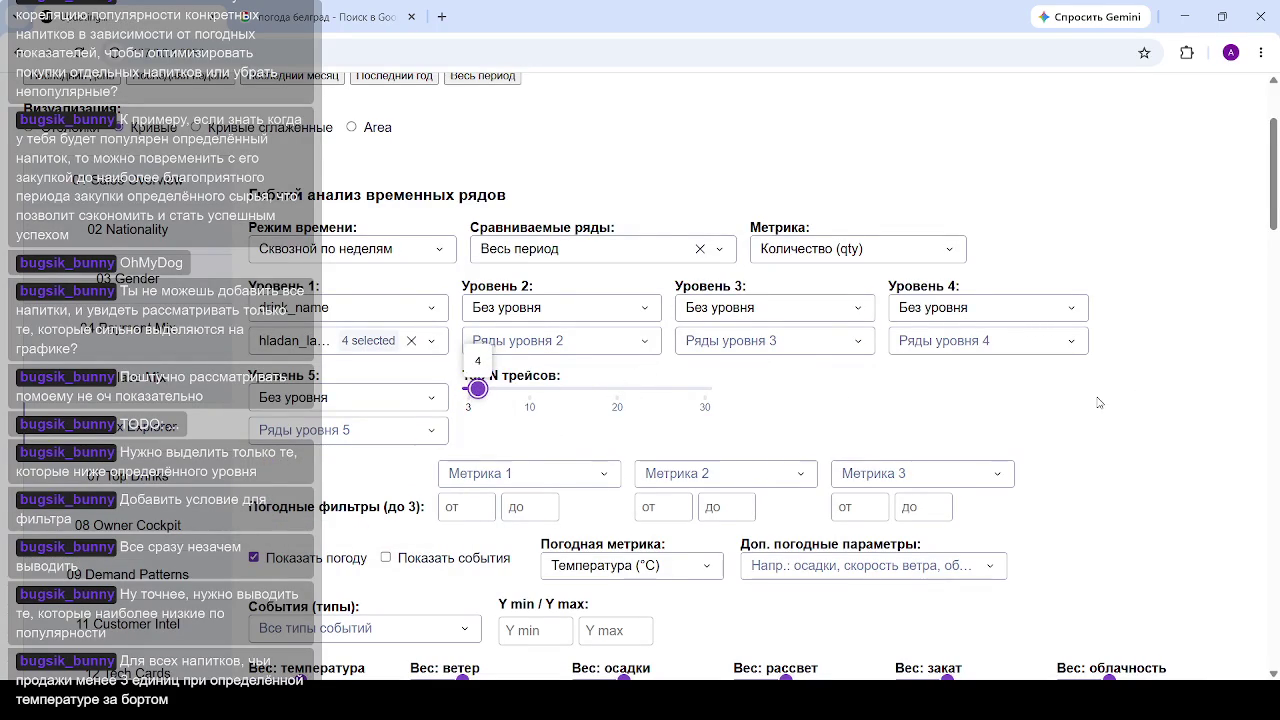
{"action": "scroll", "coordinate": [1036, 405], "scroll_direction": "down", "scroll_amount": 5}
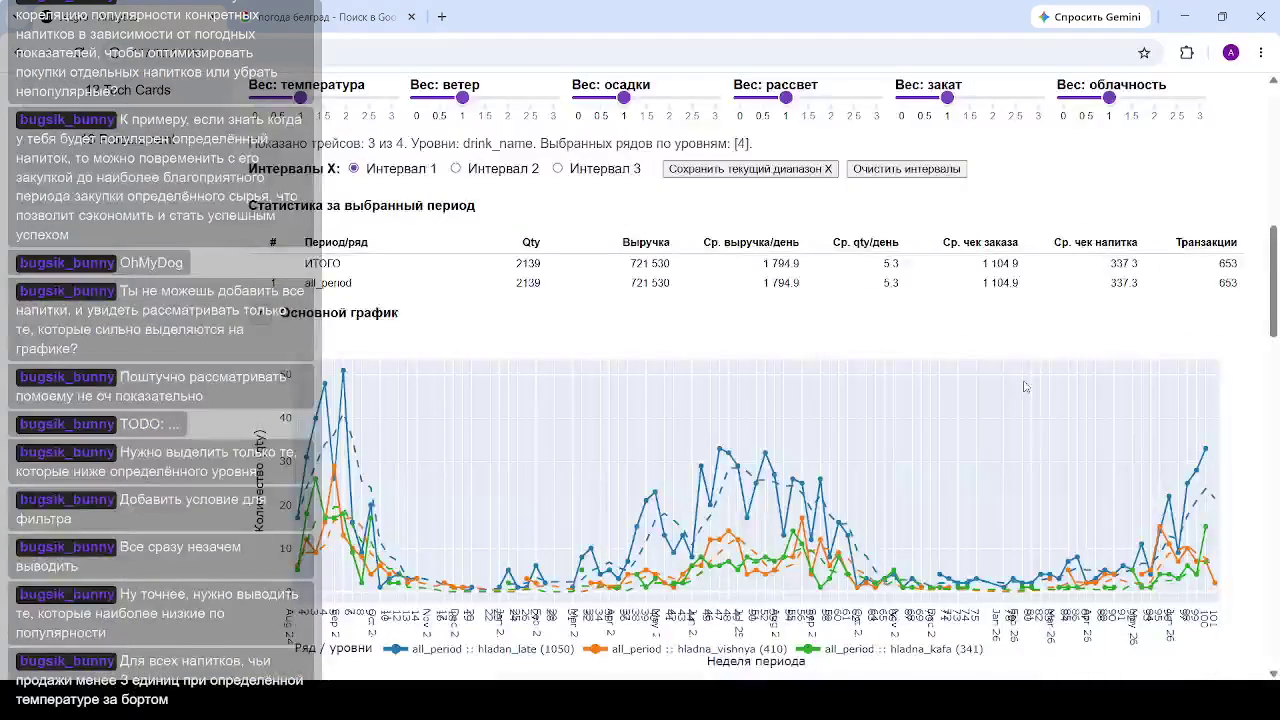
Step: On the correlation chart legend, hide hladan_late, hladna_vishnya and hladan_kapuchino, leaving only hladna_kafa
{"action": "scroll", "coordinate": [490, 435], "scroll_direction": "down", "scroll_amount": 6}
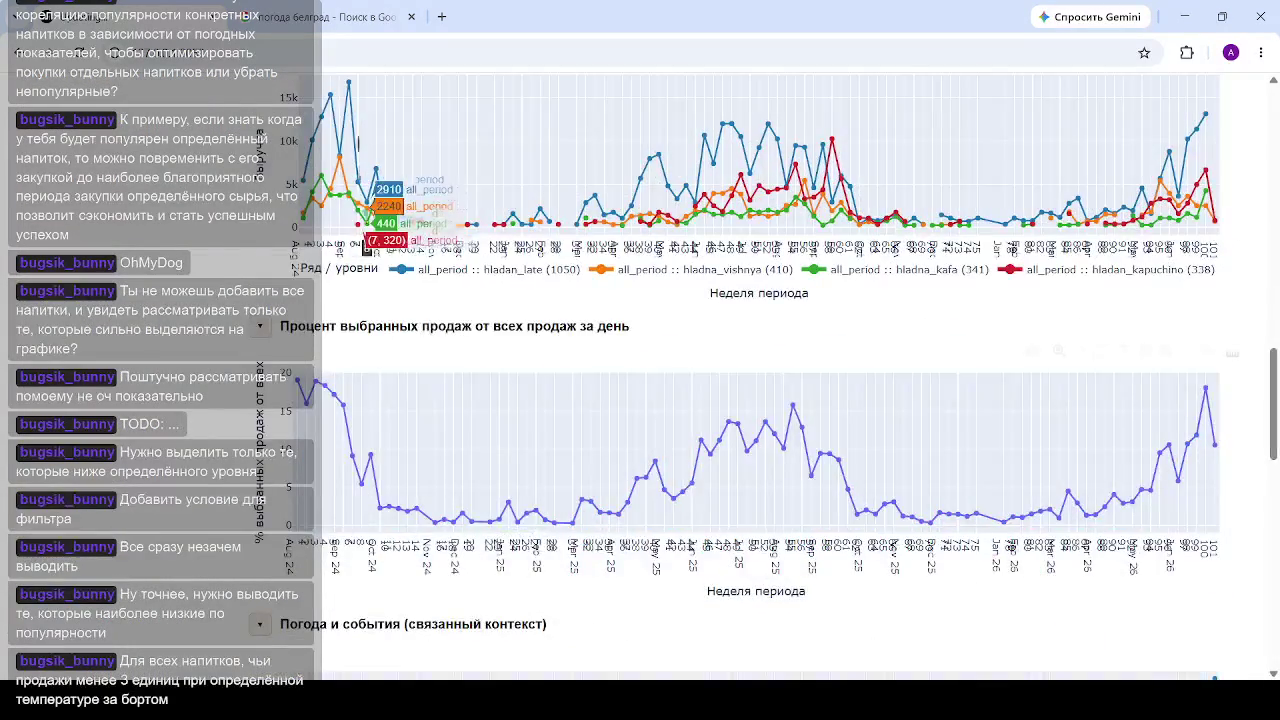
{"action": "scroll", "coordinate": [470, 400], "scroll_direction": "up", "scroll_amount": 2}
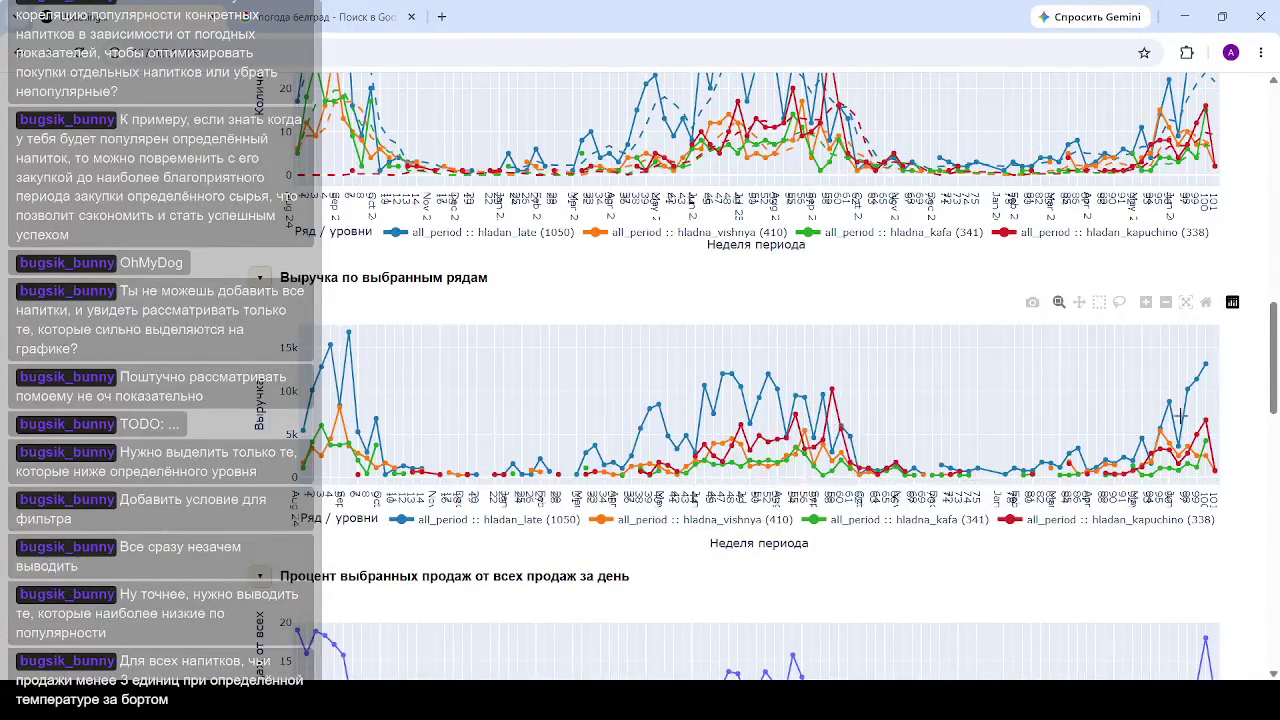
{"action": "scroll", "coordinate": [437, 417], "scroll_direction": "down", "scroll_amount": 3}
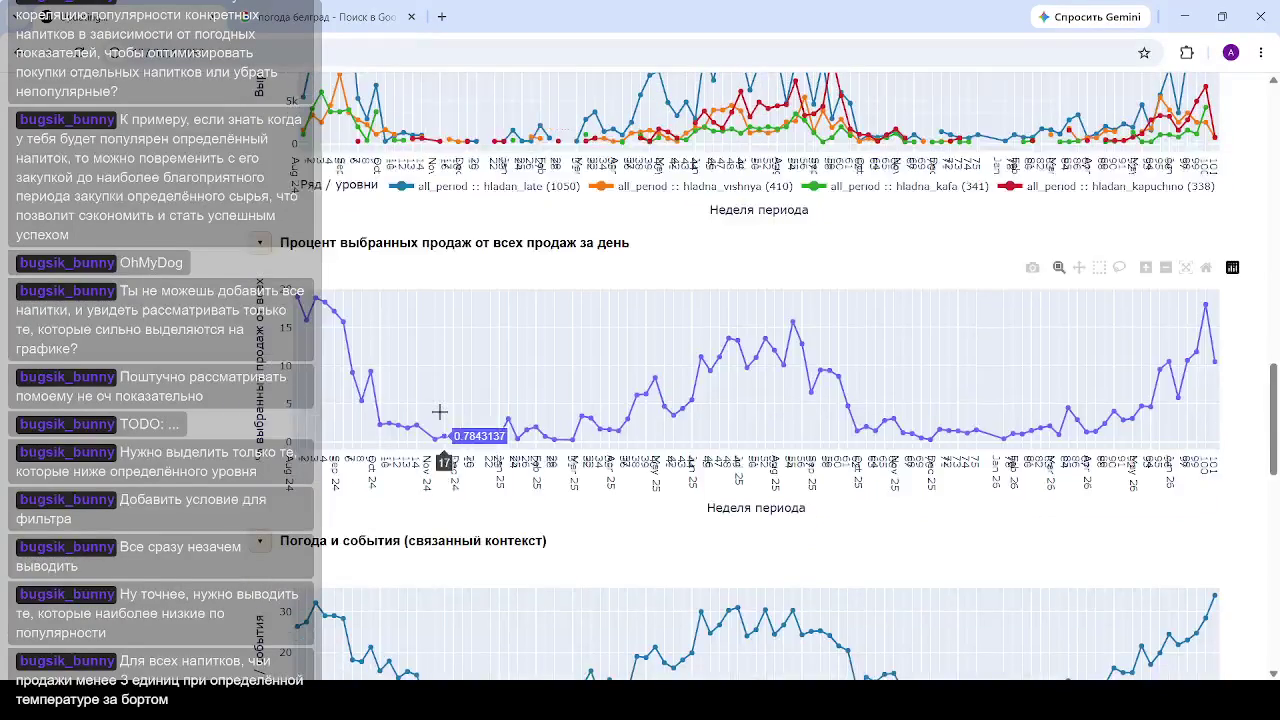
{"action": "scroll", "coordinate": [508, 440], "scroll_direction": "down", "scroll_amount": 4}
{"action": "scroll", "coordinate": [516, 390], "scroll_direction": "down", "scroll_amount": 2}
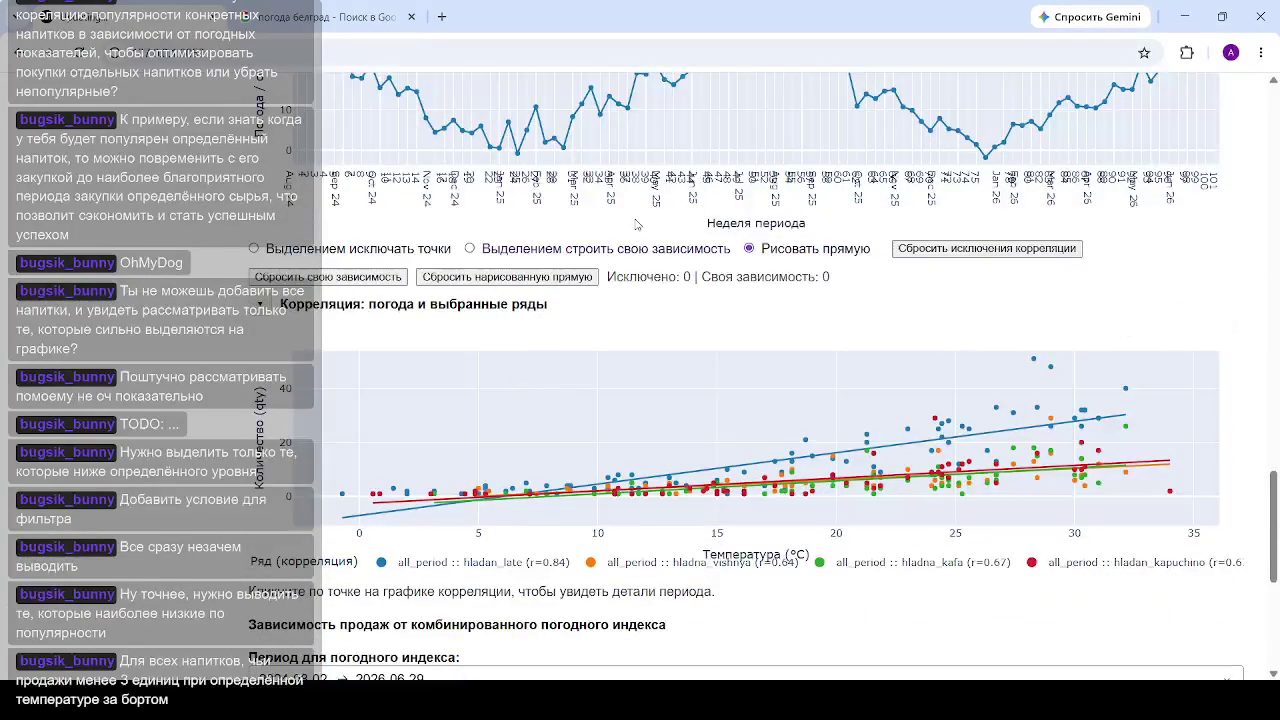
{"action": "mouse_move", "coordinate": [627, 108]}
{"action": "scroll", "coordinate": [627, 165], "scroll_direction": "down", "scroll_amount": 1}
{"action": "mouse_move", "coordinate": [780, 440]}
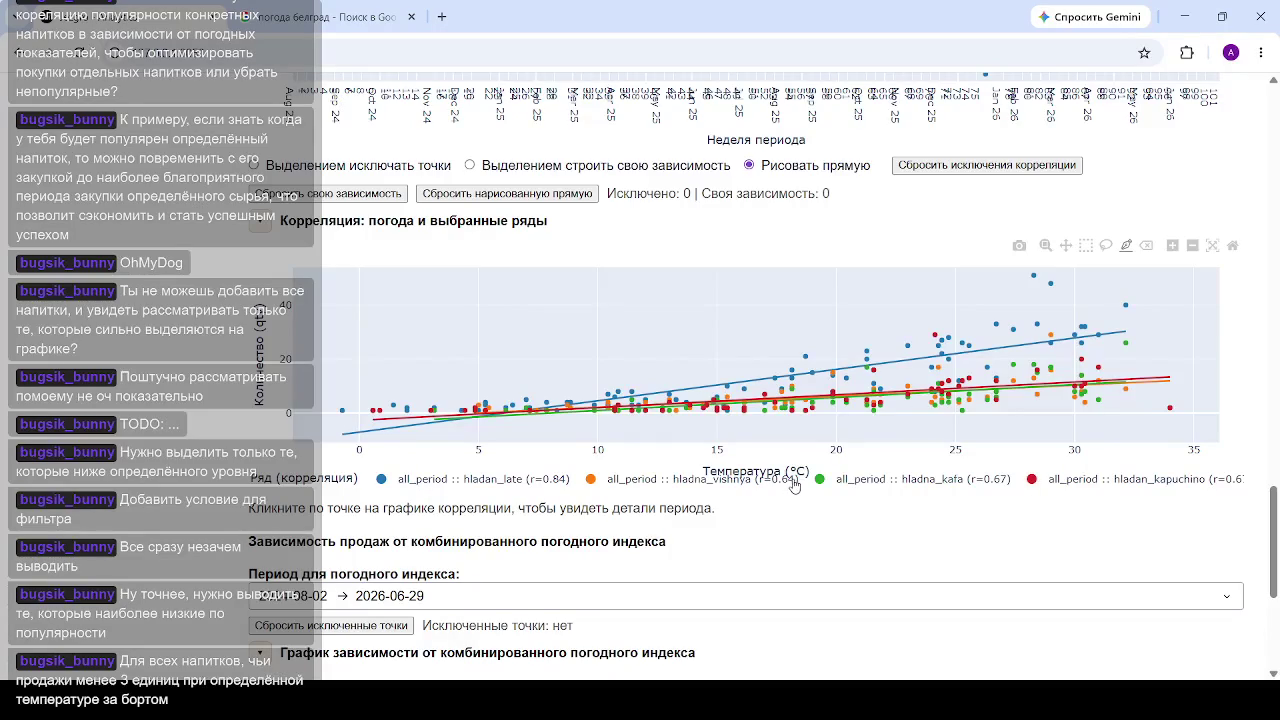
{"action": "left_click", "coordinate": [466, 482]}
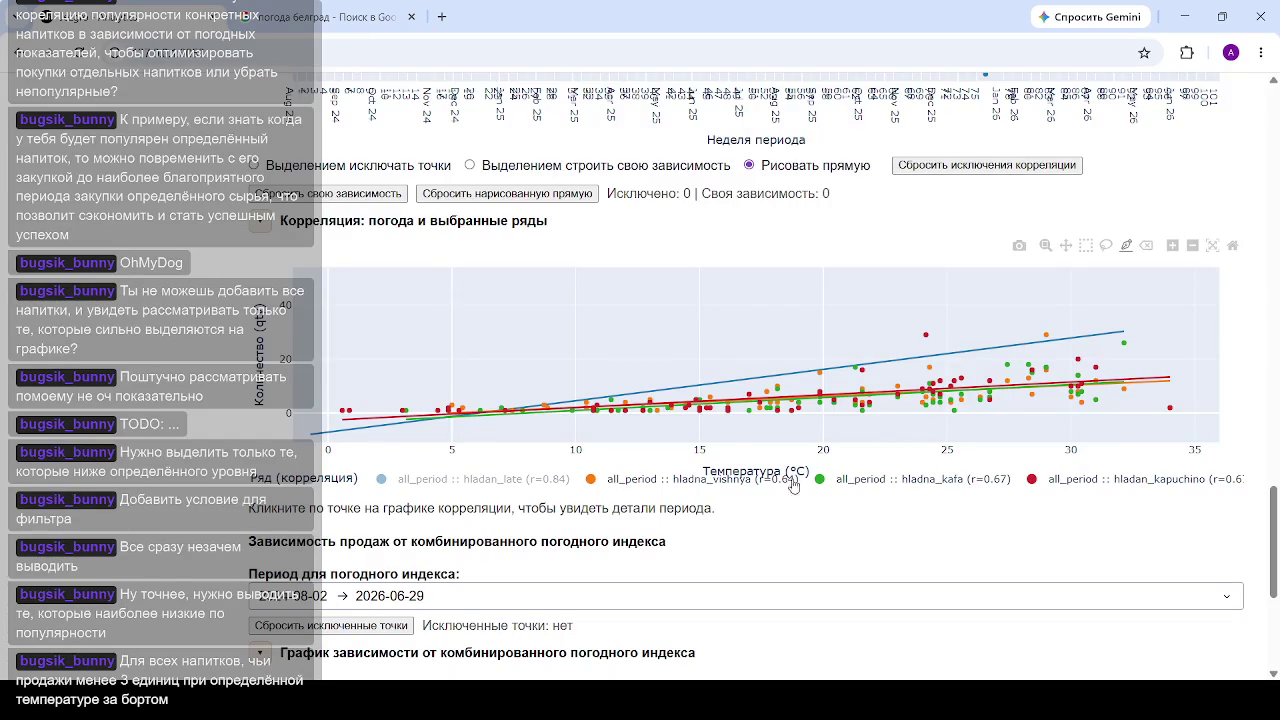
{"action": "left_click", "coordinate": [731, 488]}
{"action": "left_click", "coordinate": [1078, 479]}
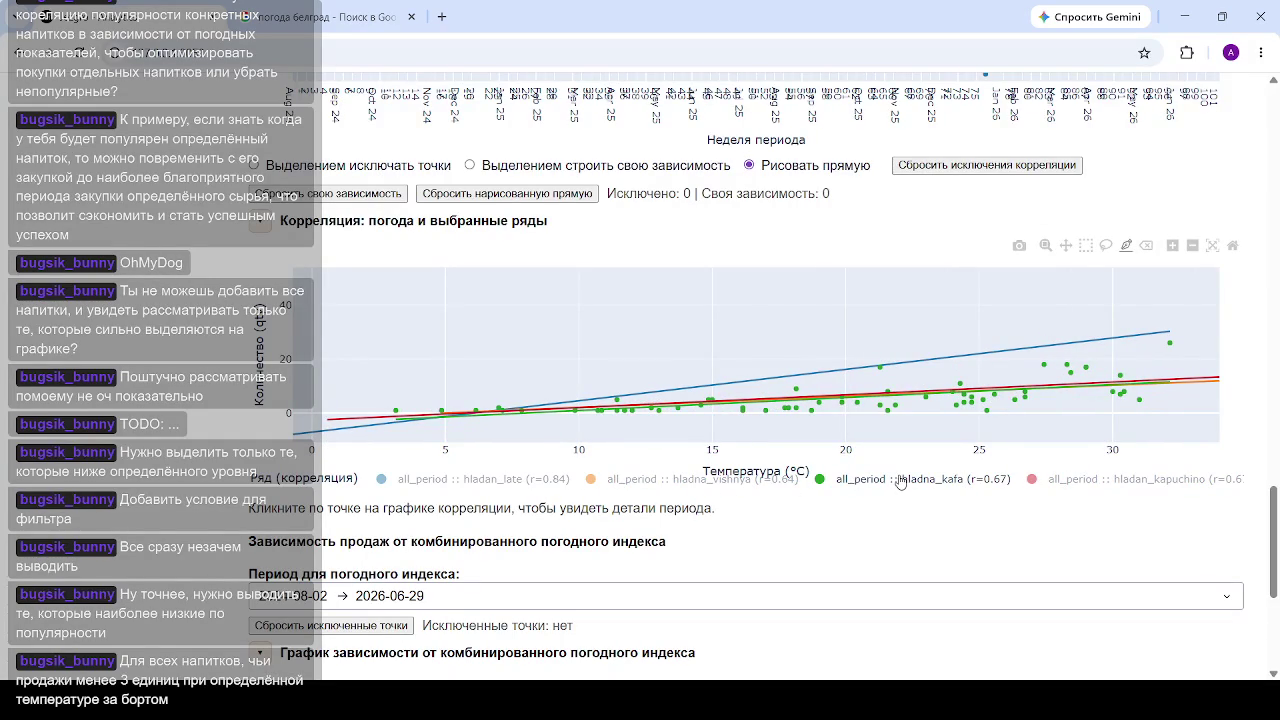
Step: Show hladan_kapuchino, hladan_late and hladna_vishnya again so all four drinks are plotted
{"action": "left_click", "coordinate": [1175, 481]}
{"action": "left_click", "coordinate": [631, 486]}
{"action": "left_click", "coordinate": [503, 486]}
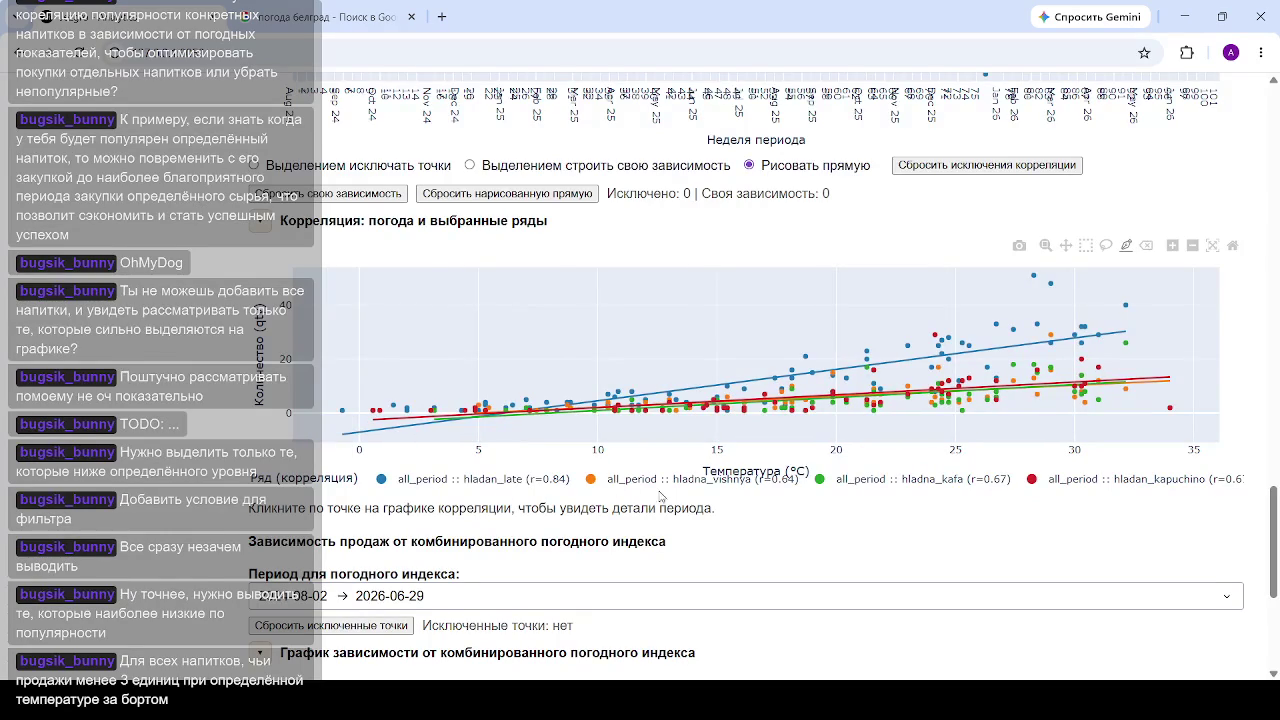
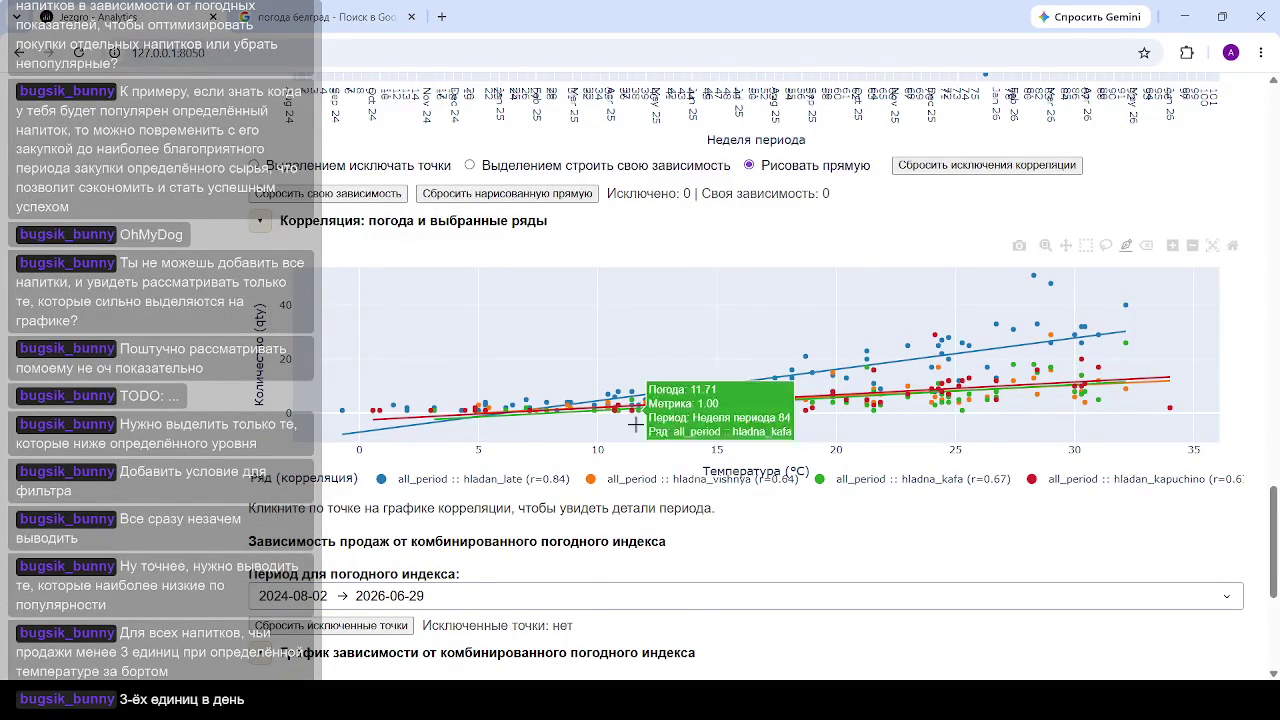
Step: Clear the previously chosen drink_name series from Ряды уровня 1
{"action": "scroll", "coordinate": [410, 360], "scroll_direction": "up", "scroll_amount": 10}
{"action": "scroll", "coordinate": [410, 360], "scroll_direction": "up", "scroll_amount": 5}
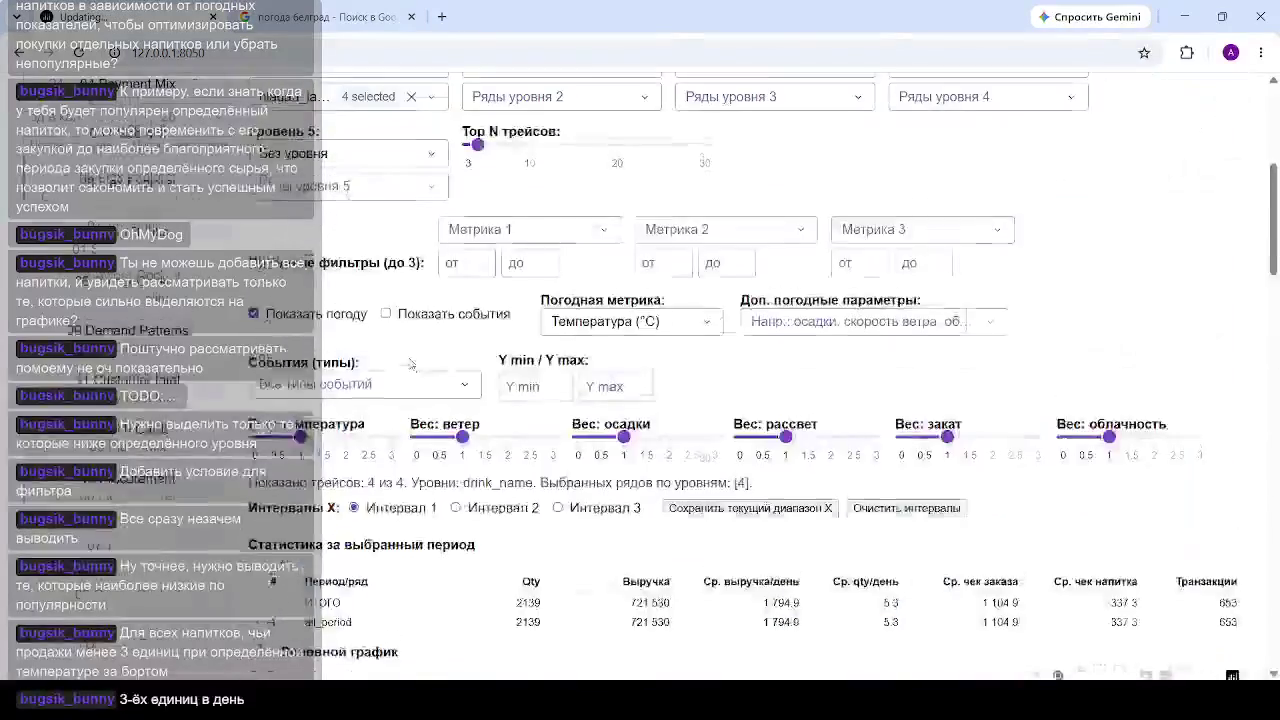
{"action": "scroll", "coordinate": [410, 360], "scroll_direction": "up", "scroll_amount": 5}
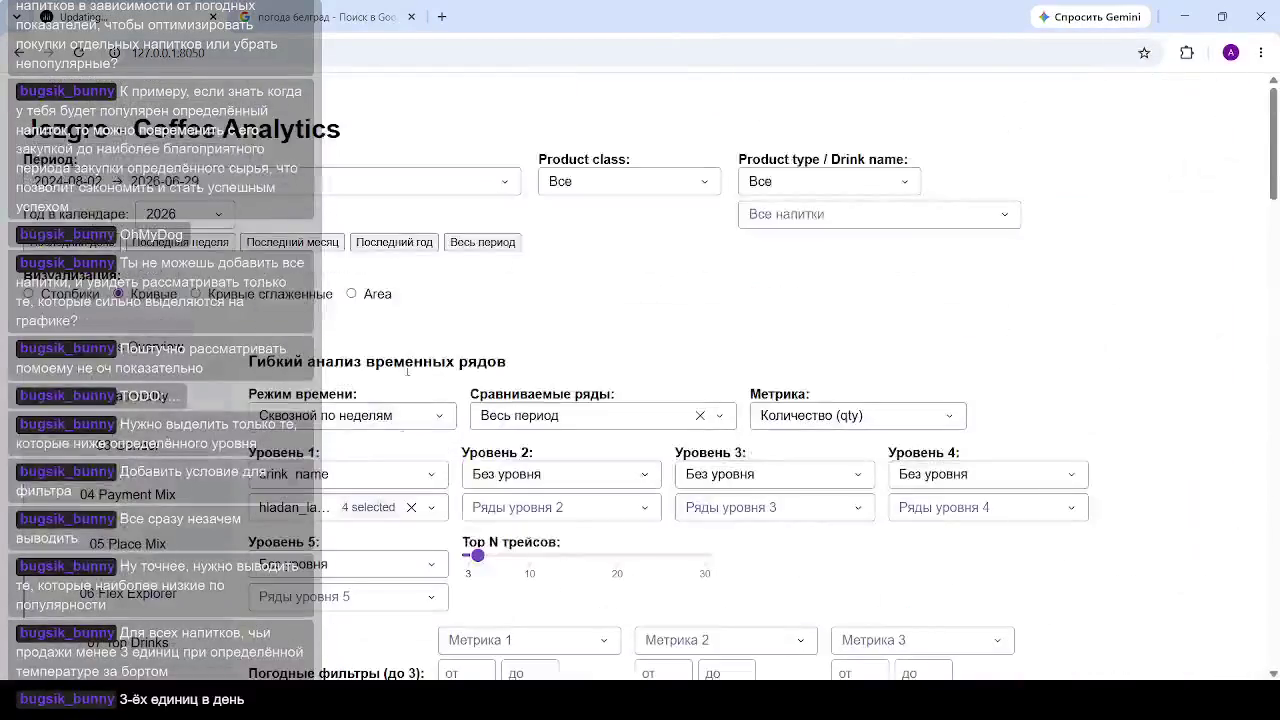
{"action": "left_click", "coordinate": [420, 505]}
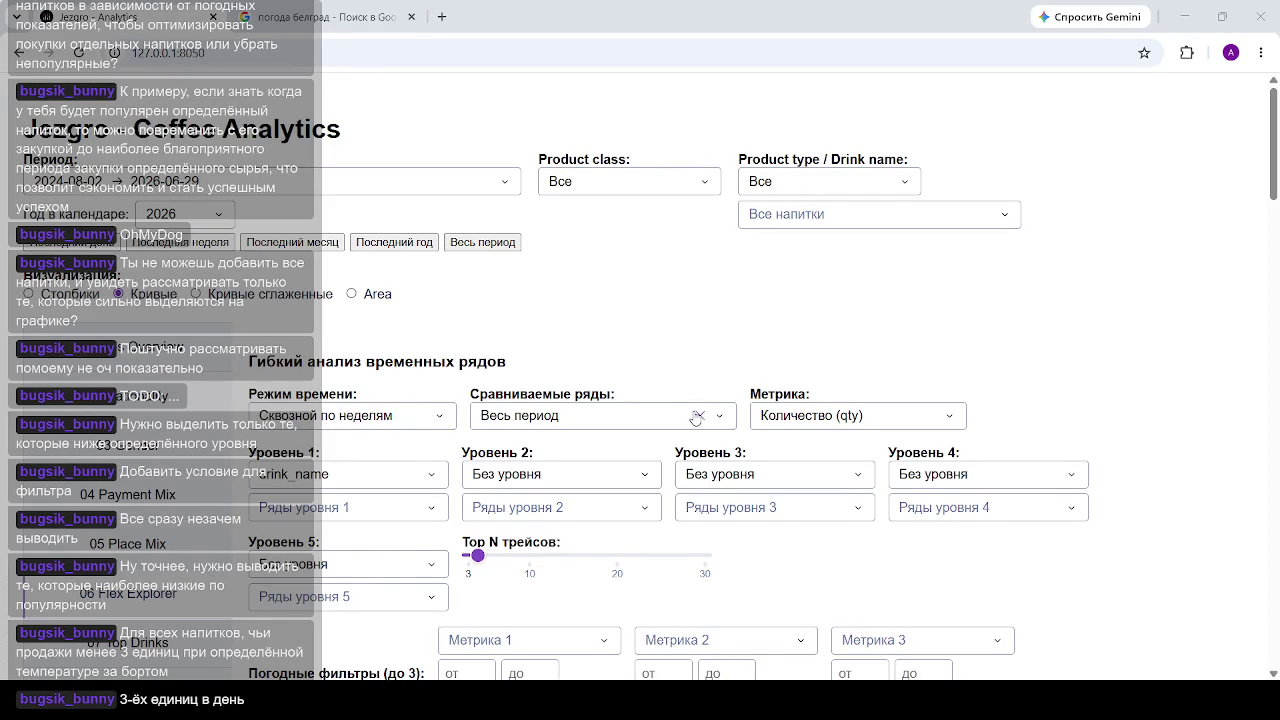
{"action": "left_click", "coordinate": [671, 17]}
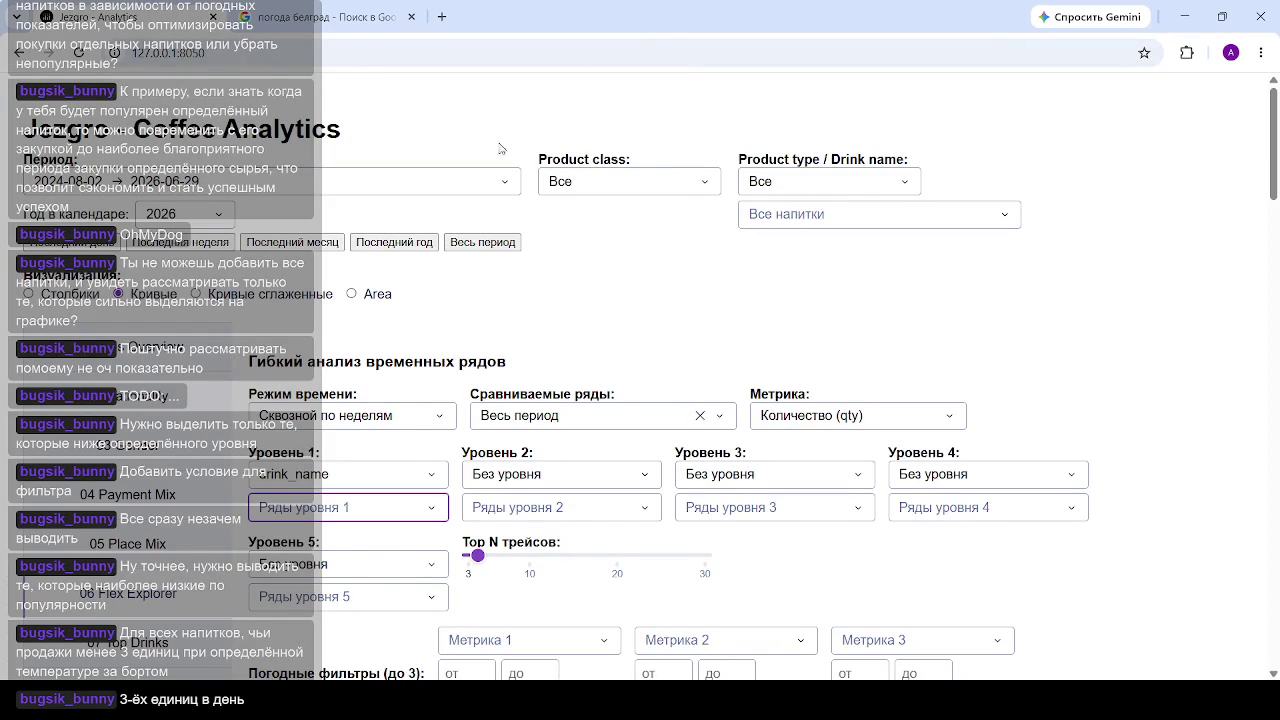
Step: Set Уровень 1 to product_subclass, leaving its series list unselected
{"action": "left_click", "coordinate": [428, 482]}
{"action": "scroll", "coordinate": [371, 590], "scroll_direction": "up", "scroll_amount": 2}
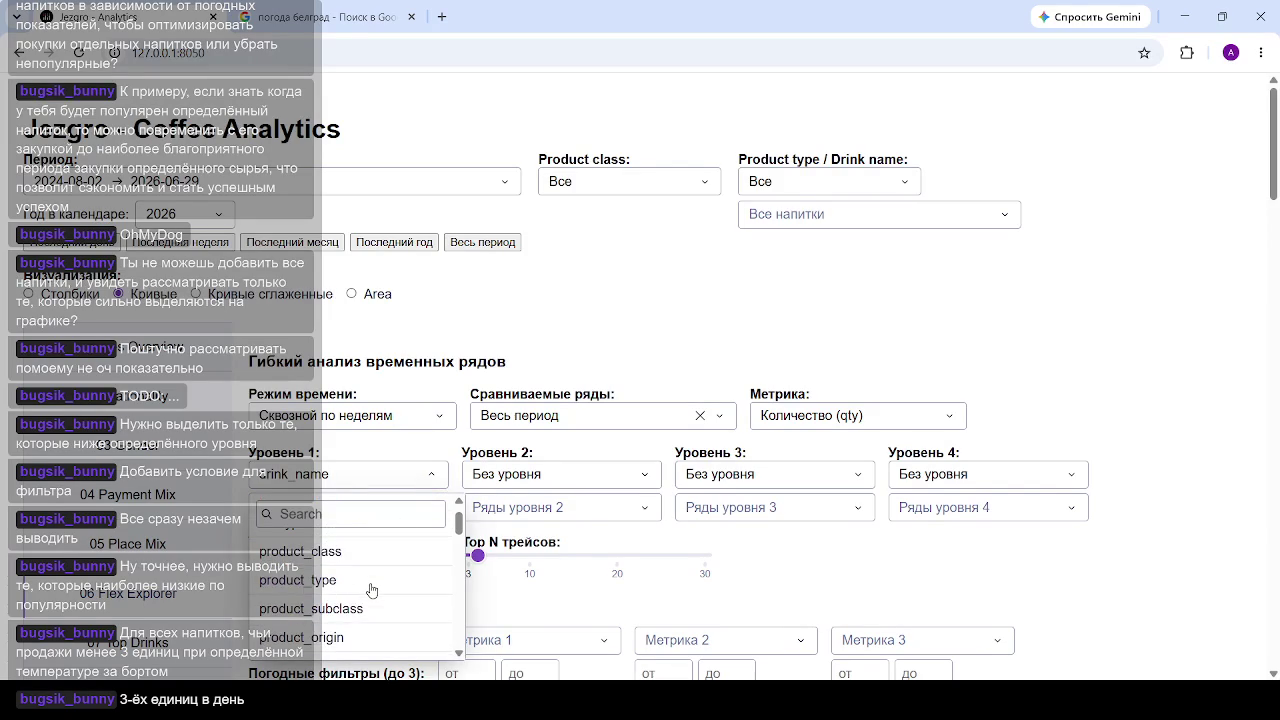
{"action": "left_click", "coordinate": [345, 612]}
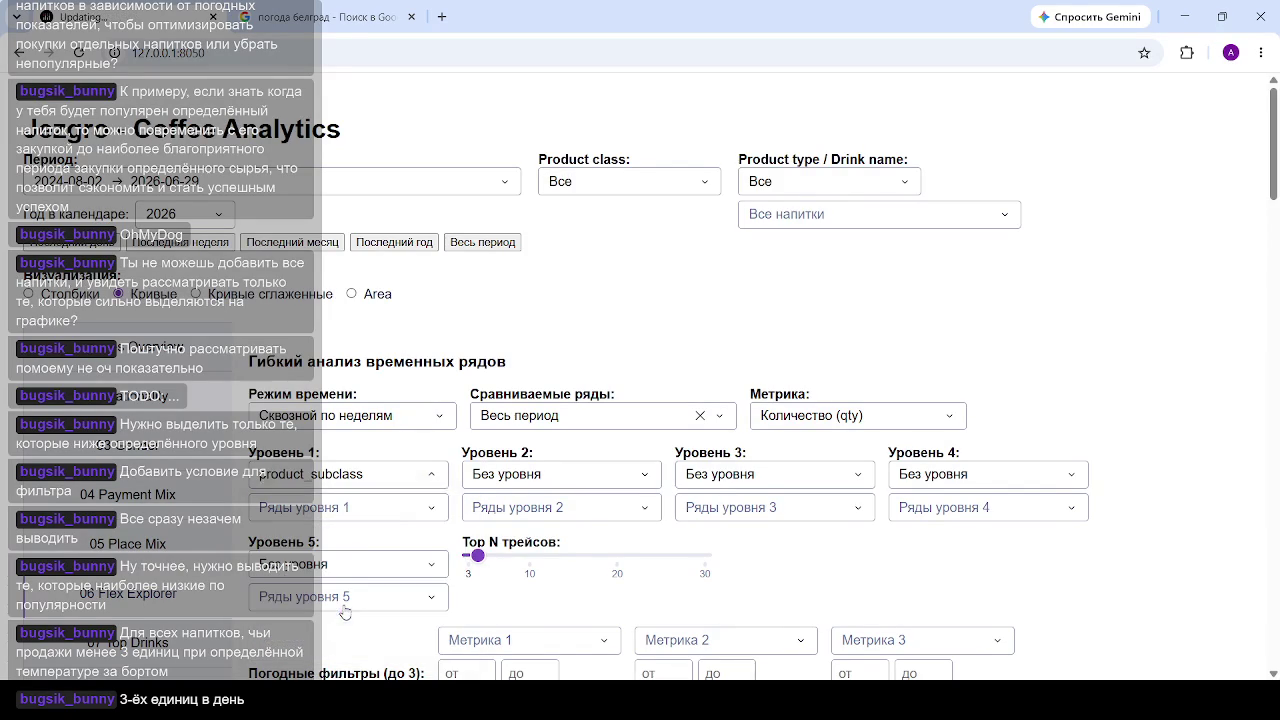
{"action": "left_click", "coordinate": [387, 512]}
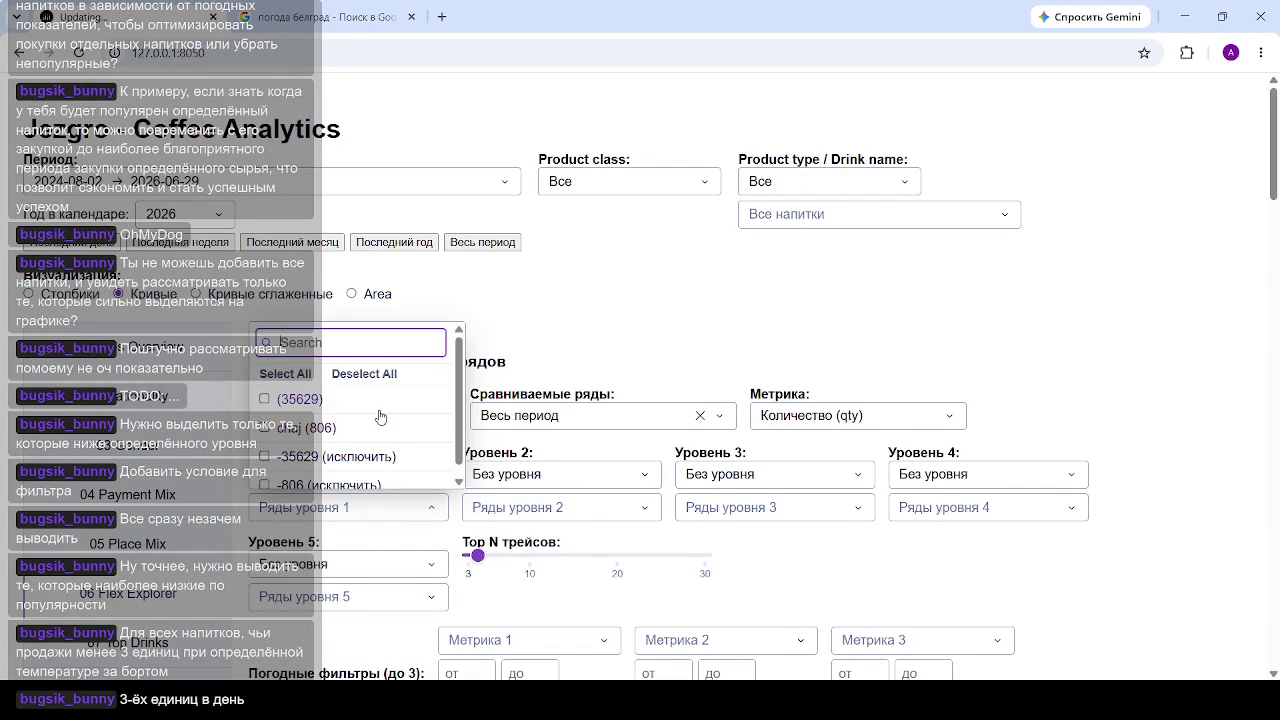
{"action": "scroll", "coordinate": [380, 418], "scroll_direction": "down", "scroll_amount": 1}
{"action": "left_click", "coordinate": [622, 310]}
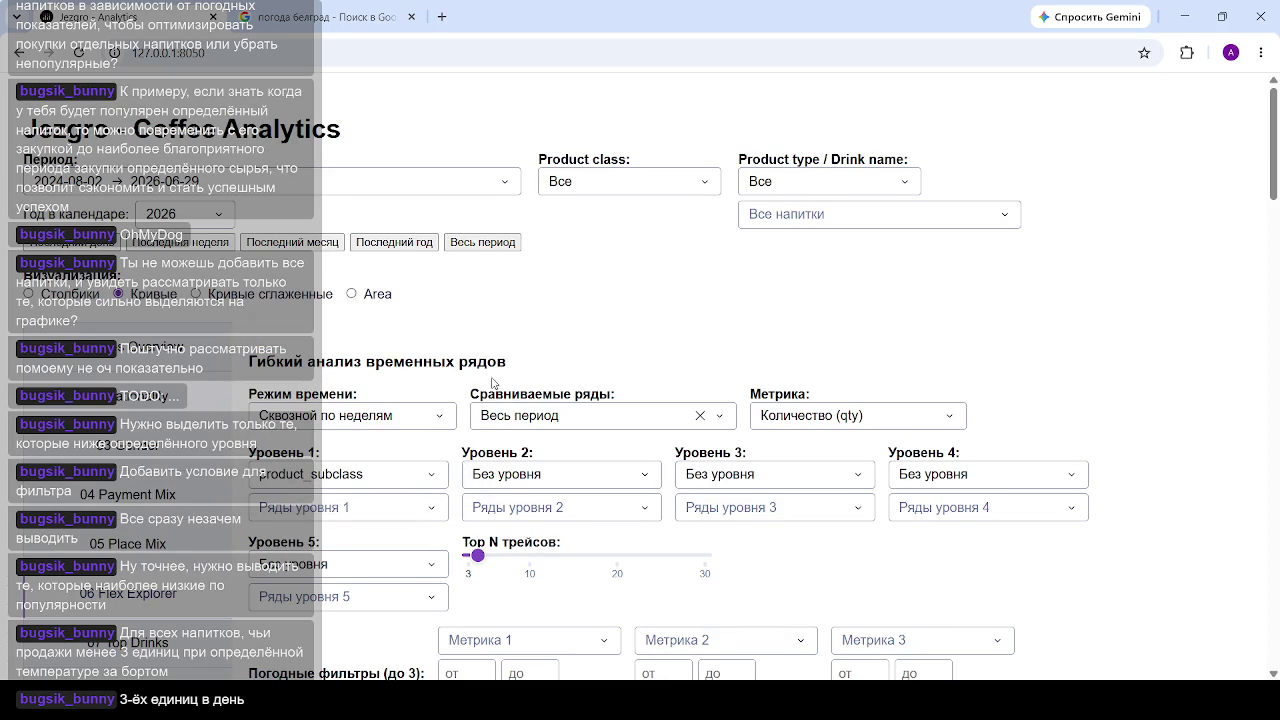
{"action": "scroll", "coordinate": [445, 531], "scroll_direction": "down", "scroll_amount": 2}
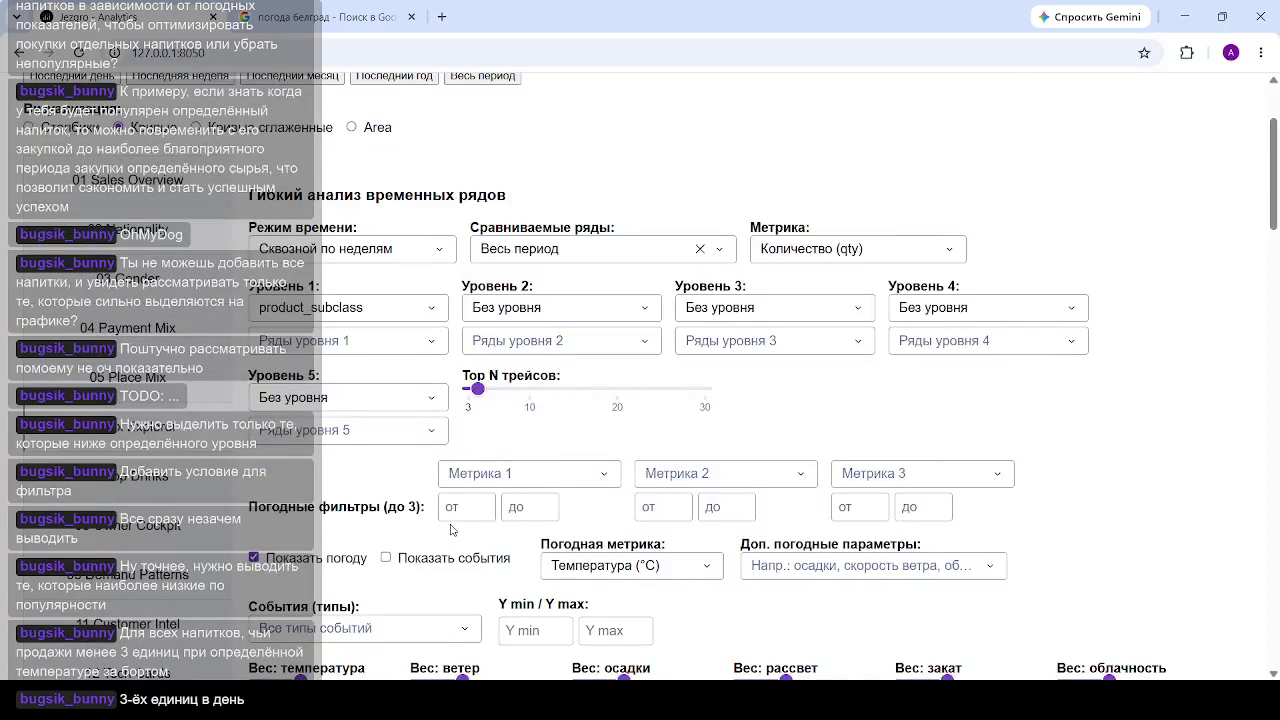
Step: Change the Уровень 1 grouping field to addons_1
{"action": "left_click", "coordinate": [410, 321]}
{"action": "scroll", "coordinate": [428, 393], "scroll_direction": "down", "scroll_amount": 3}
{"action": "scroll", "coordinate": [428, 393], "scroll_direction": "down", "scroll_amount": 3}
{"action": "scroll", "coordinate": [395, 425], "scroll_direction": "up", "scroll_amount": 2}
{"action": "scroll", "coordinate": [366, 434], "scroll_direction": "down", "scroll_amount": 2}
{"action": "scroll", "coordinate": [361, 436], "scroll_direction": "up", "scroll_amount": 3}
{"action": "scroll", "coordinate": [361, 436], "scroll_direction": "up", "scroll_amount": 3}
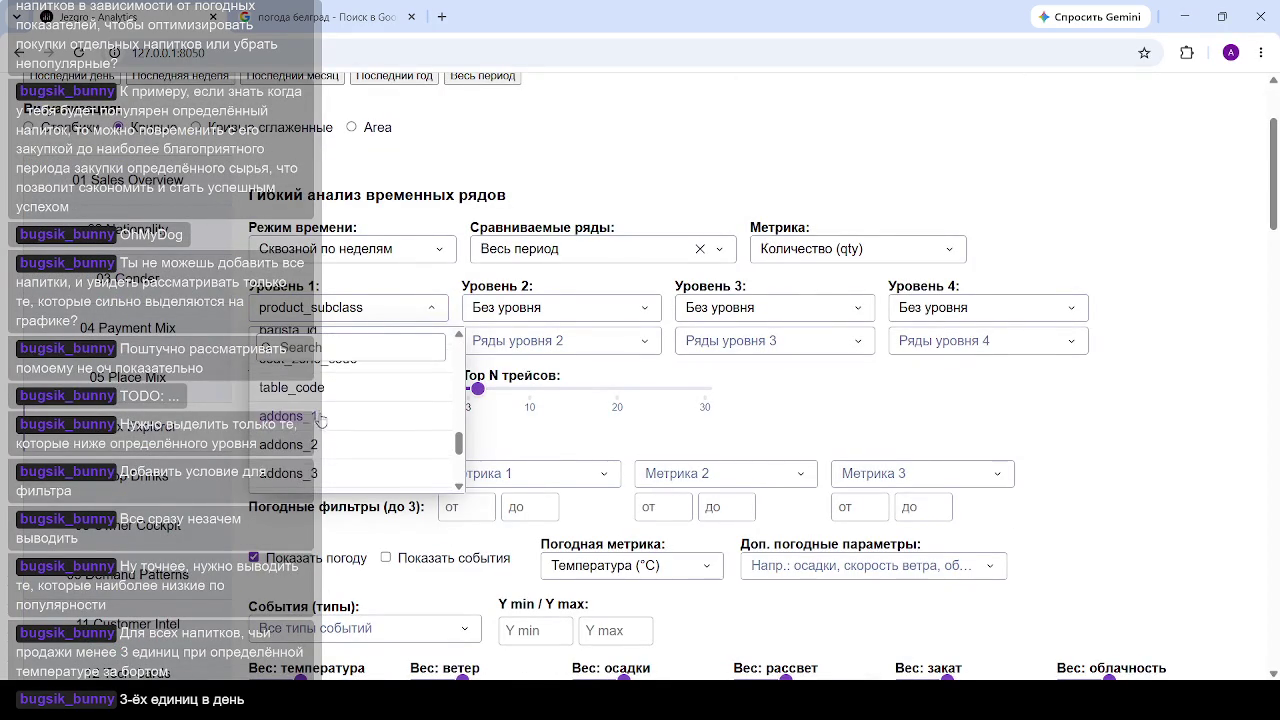
{"action": "left_click", "coordinate": [314, 418]}
{"action": "left_click", "coordinate": [330, 340]}
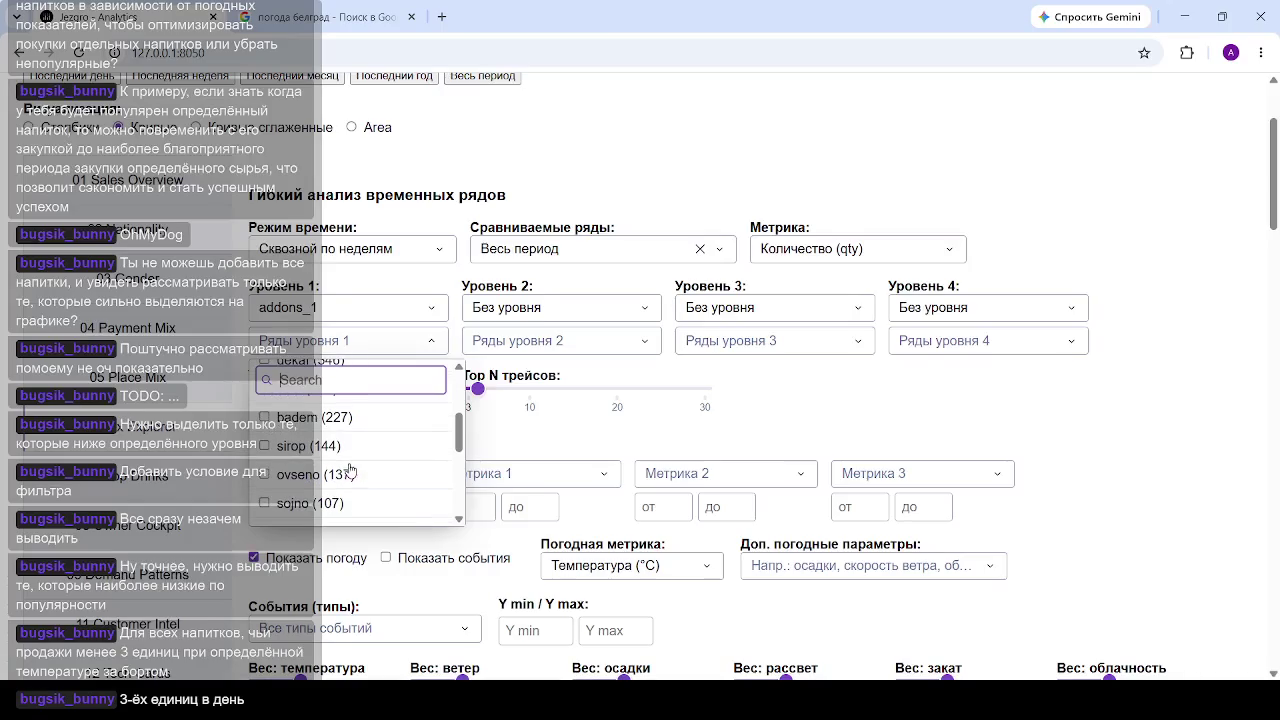
{"action": "left_click", "coordinate": [1003, 421]}
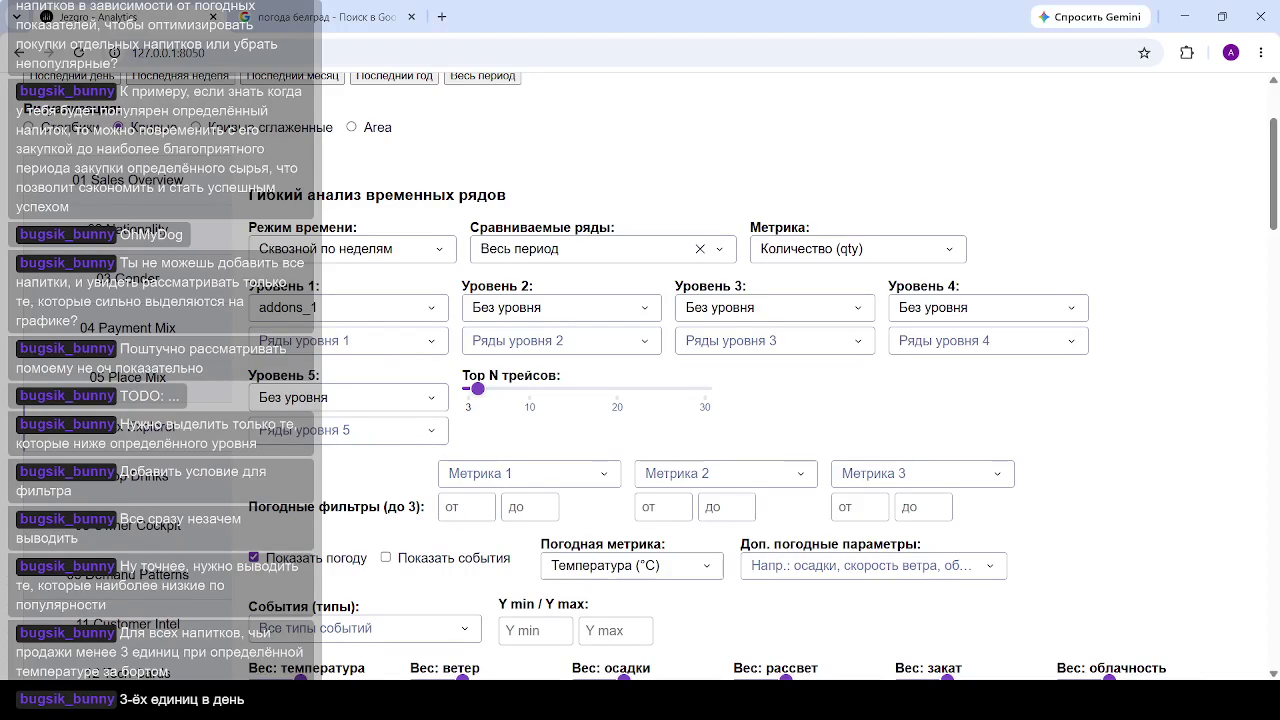
Step: Tick the addons_1 series bilno, badem, ovseno and sojno for comparison
{"action": "left_click", "coordinate": [414, 350]}
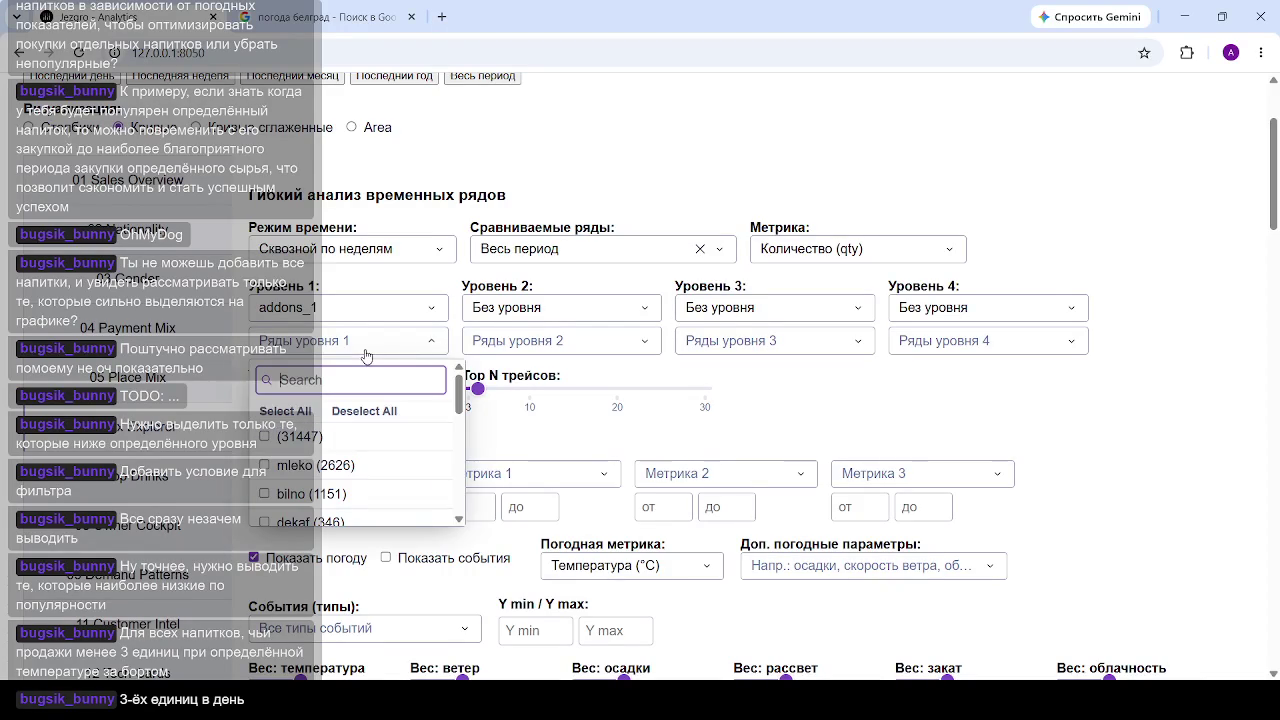
{"action": "left_click", "coordinate": [265, 495]}
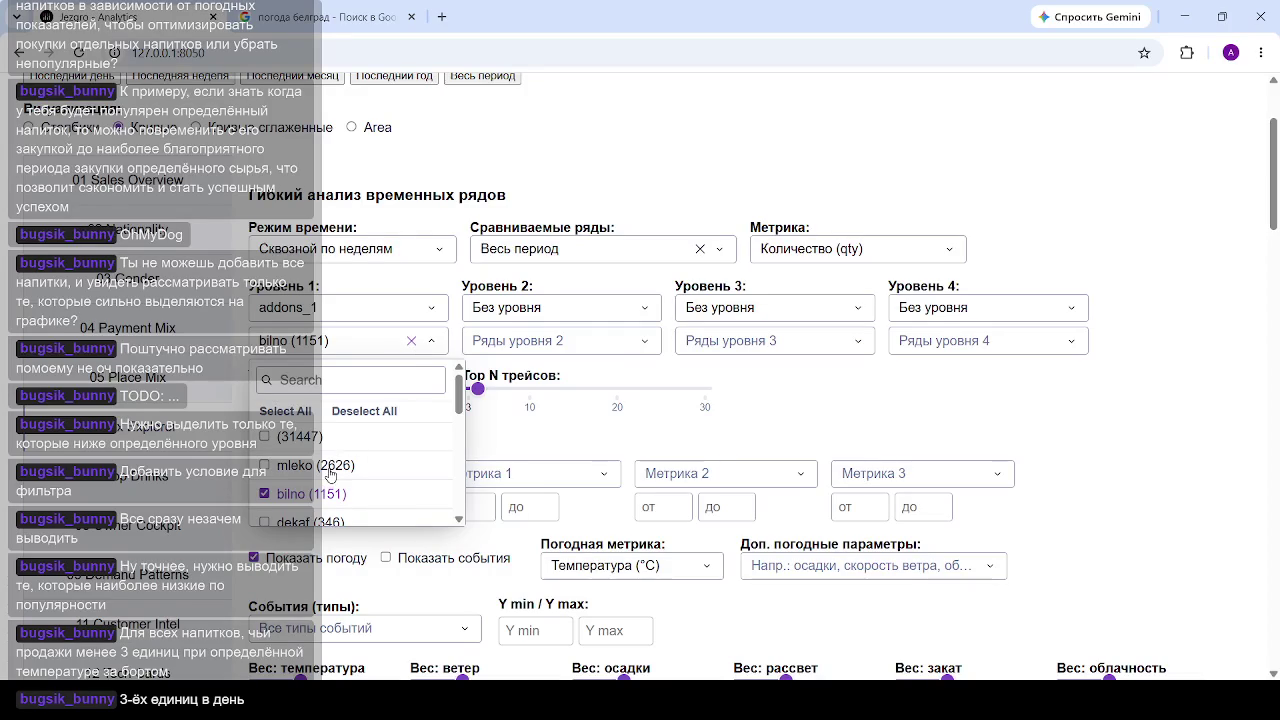
{"action": "scroll", "coordinate": [369, 481], "scroll_direction": "down", "scroll_amount": 10}
{"action": "scroll", "coordinate": [347, 467], "scroll_direction": "up", "scroll_amount": 10}
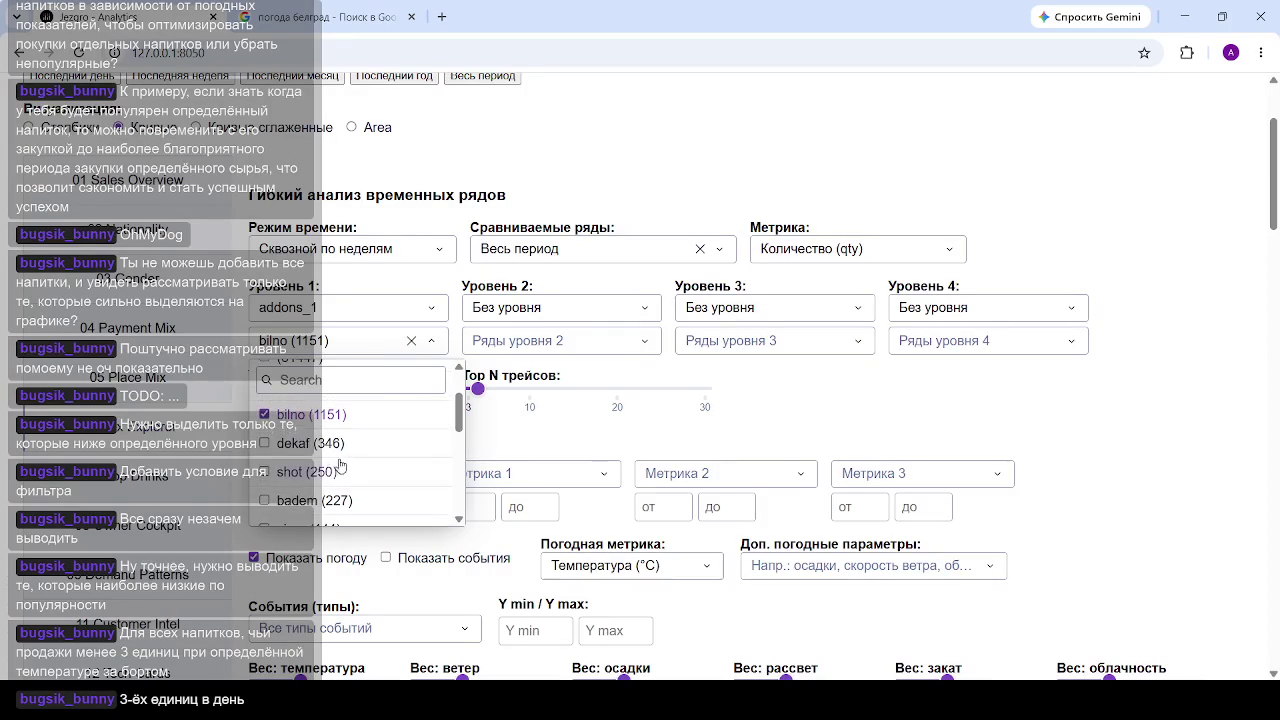
{"action": "scroll", "coordinate": [282, 455], "scroll_direction": "down", "scroll_amount": 1}
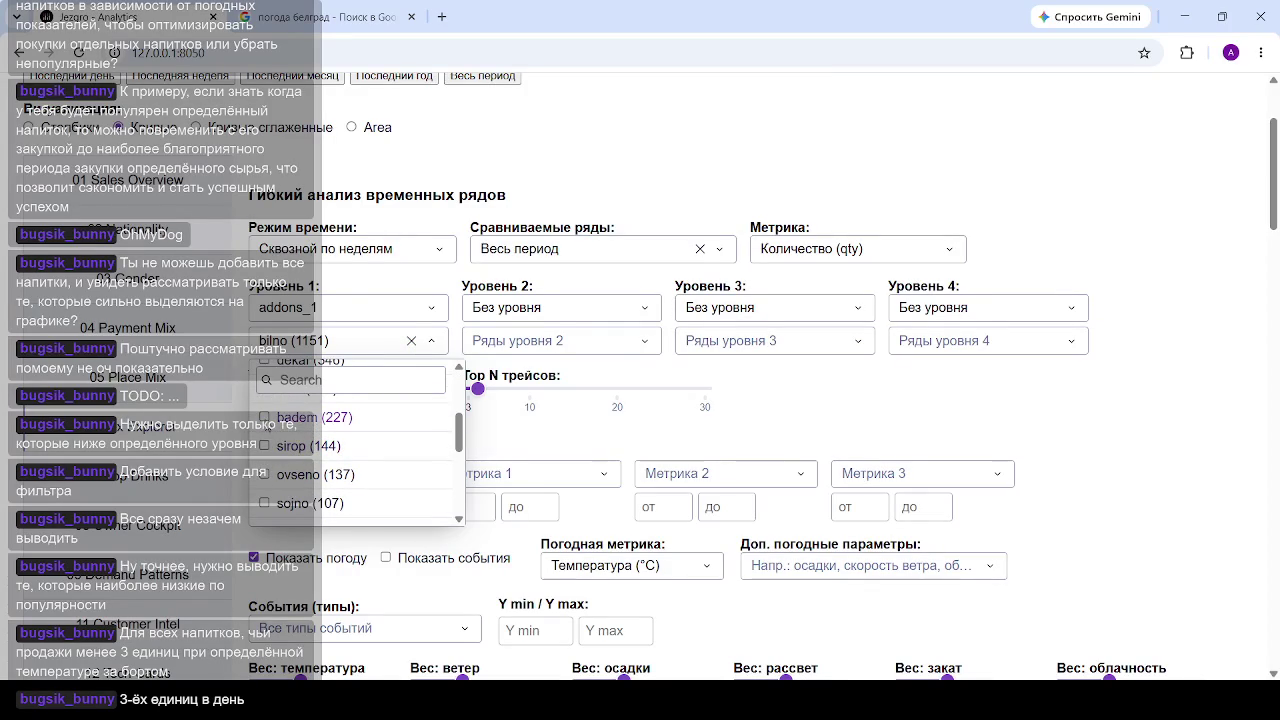
{"action": "left_click", "coordinate": [276, 419]}
{"action": "left_click", "coordinate": [272, 476]}
{"action": "left_click", "coordinate": [266, 505]}
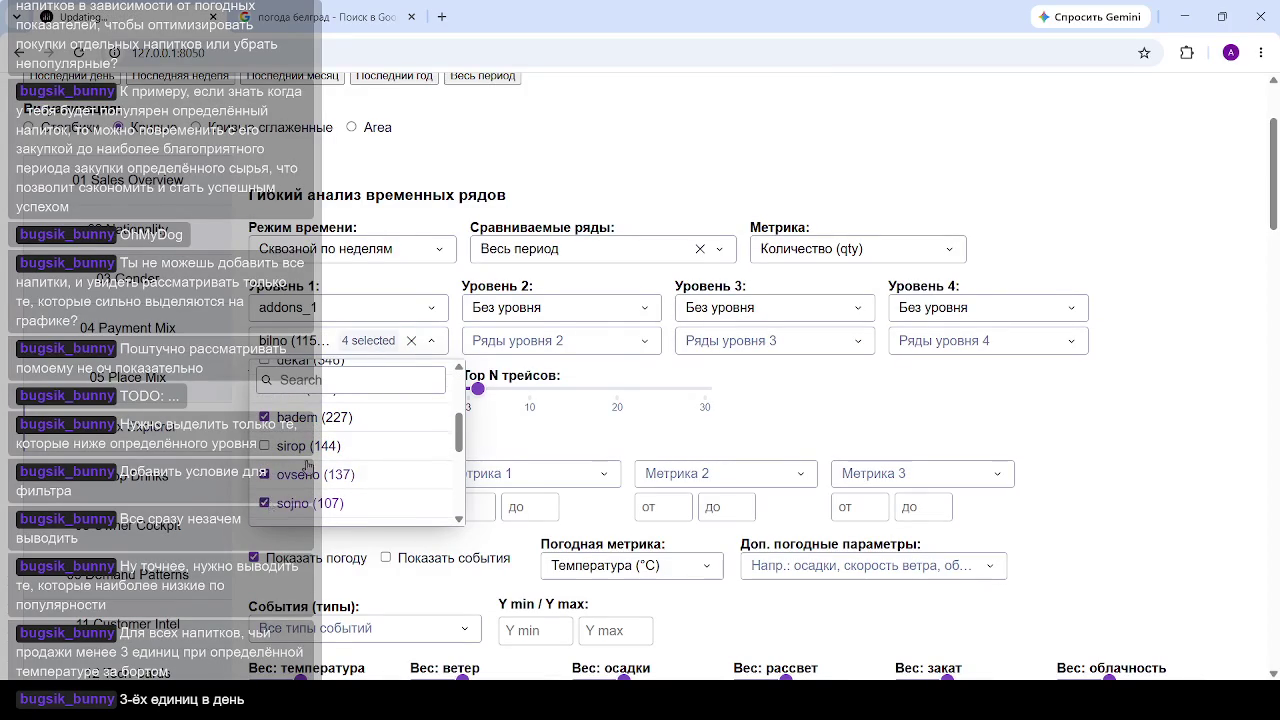
{"action": "scroll", "coordinate": [310, 470], "scroll_direction": "up", "scroll_amount": 1}
{"action": "scroll", "coordinate": [336, 470], "scroll_direction": "up", "scroll_amount": 2}
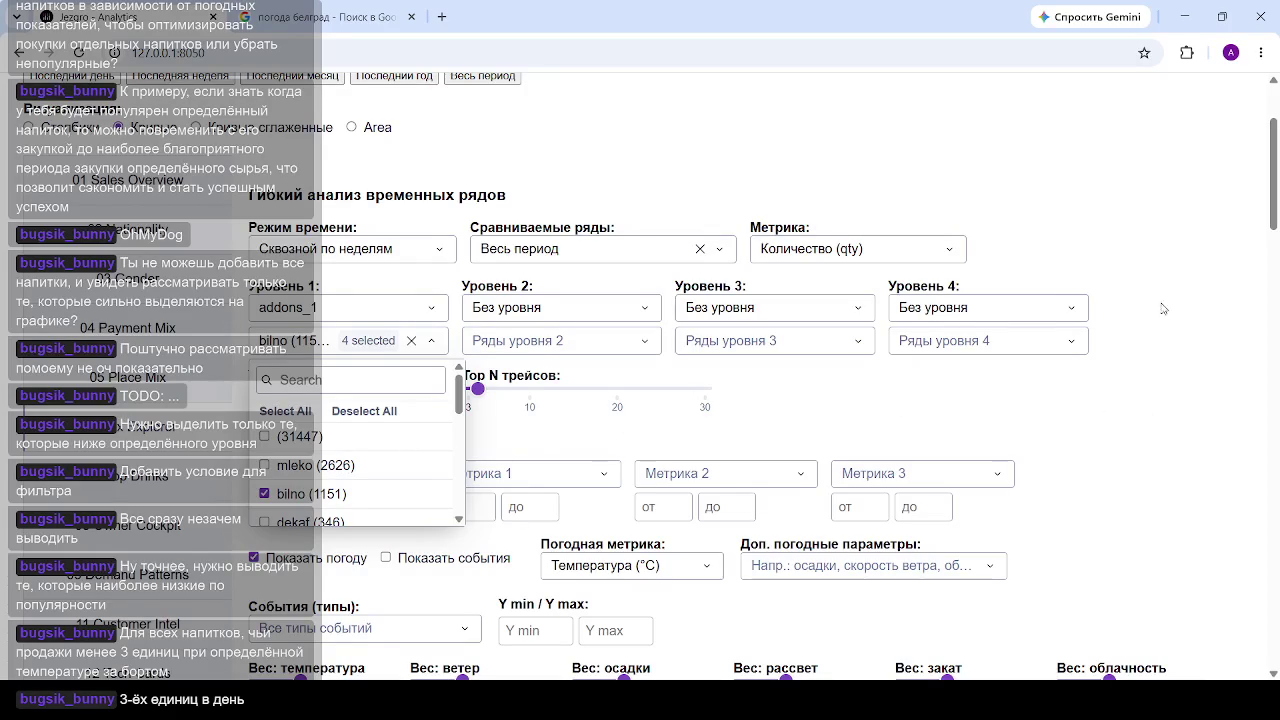
{"action": "left_click", "coordinate": [1163, 258]}
{"action": "scroll", "coordinate": [675, 394], "scroll_direction": "down", "scroll_amount": 4}
{"action": "scroll", "coordinate": [690, 400], "scroll_direction": "down", "scroll_amount": 4}
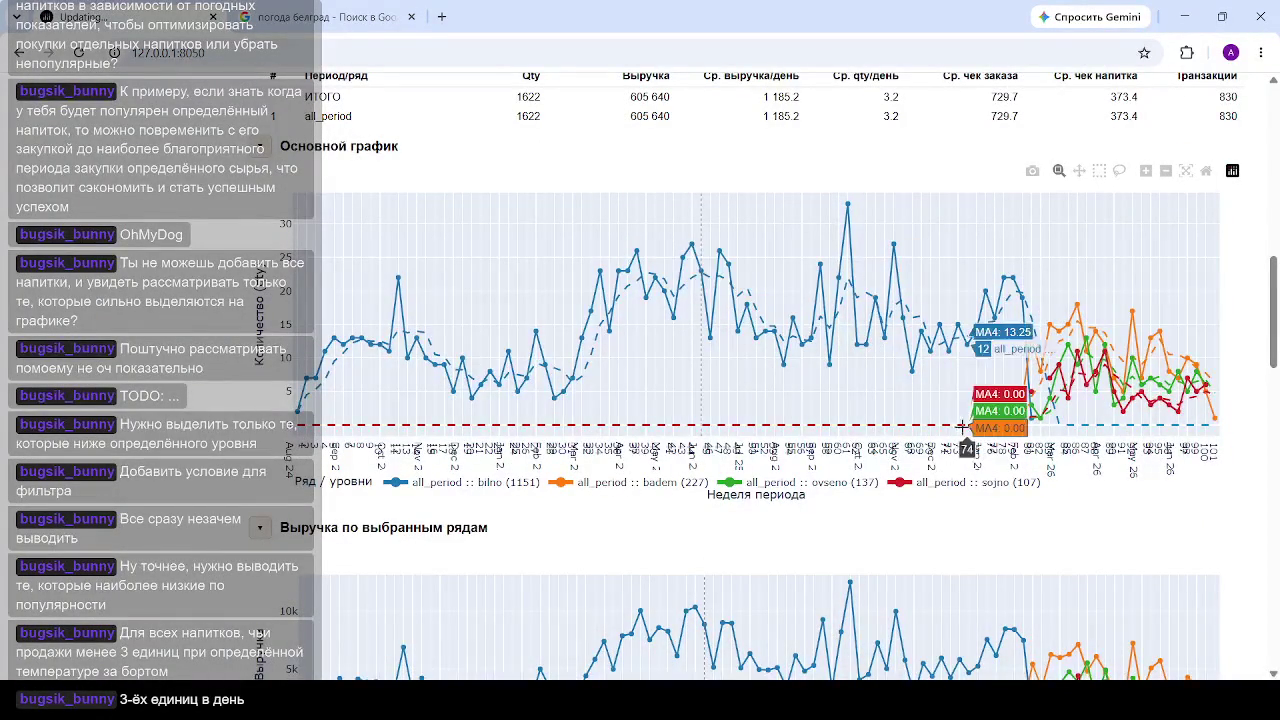
{"action": "scroll", "coordinate": [745, 350], "scroll_direction": "down", "scroll_amount": 3}
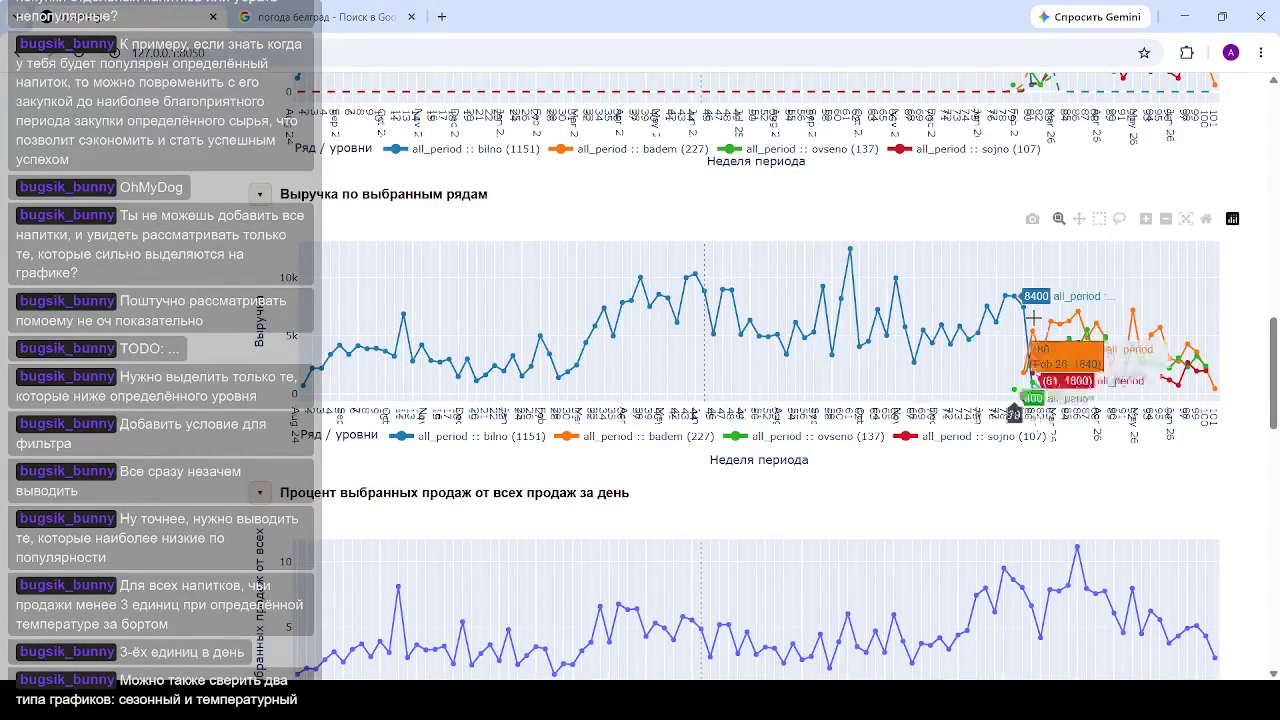
{"action": "scroll", "coordinate": [951, 315], "scroll_direction": "down", "scroll_amount": 3}
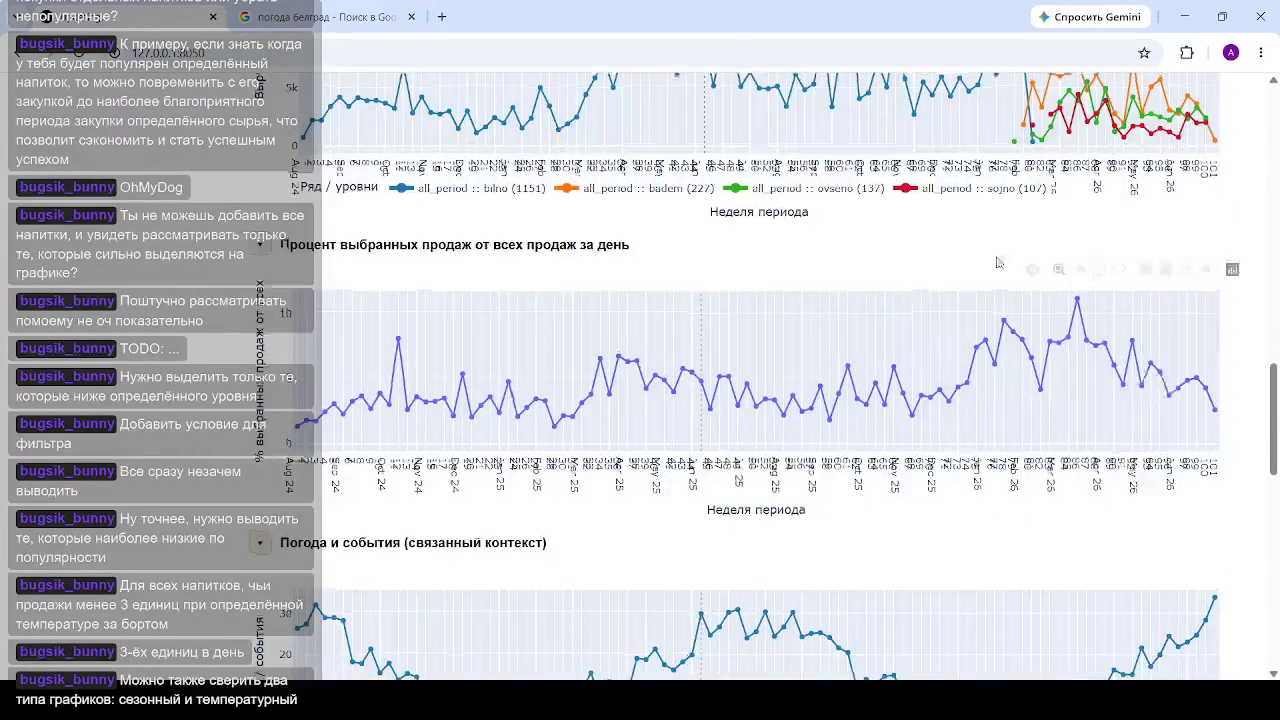
{"action": "scroll", "coordinate": [1000, 325], "scroll_direction": "up", "scroll_amount": 3}
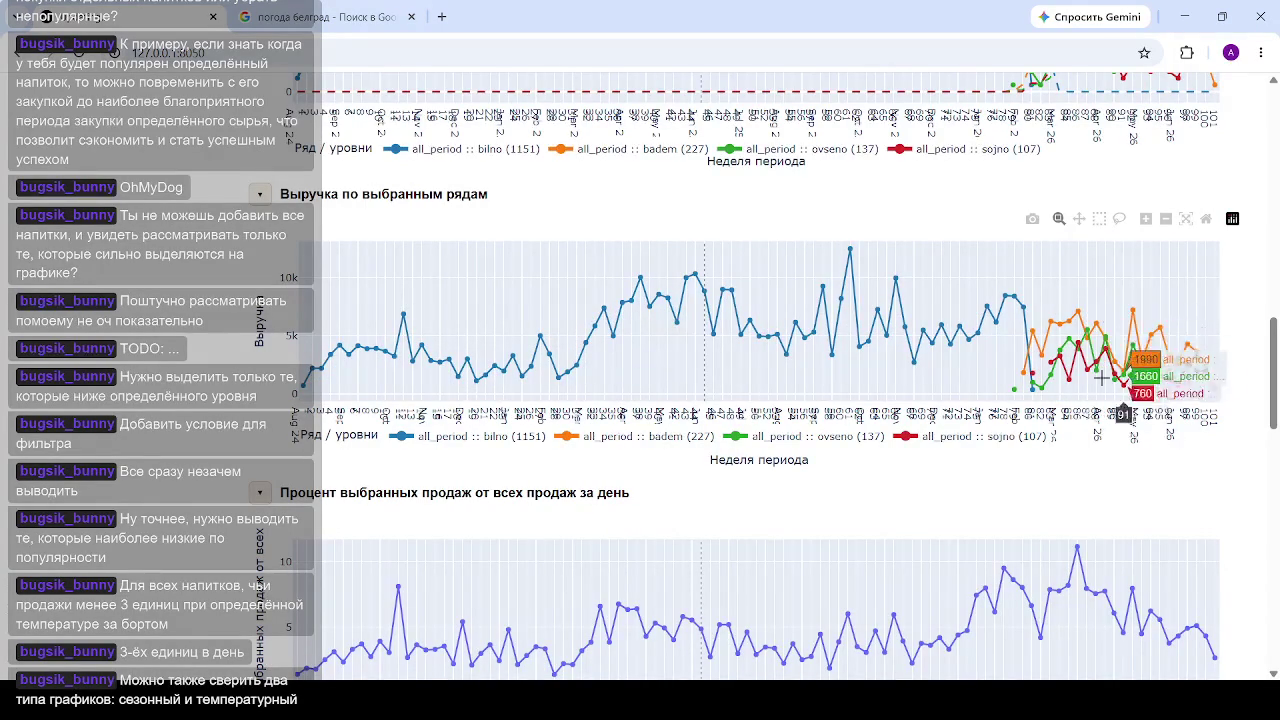
{"action": "scroll", "coordinate": [1073, 345], "scroll_direction": "down", "scroll_amount": 3}
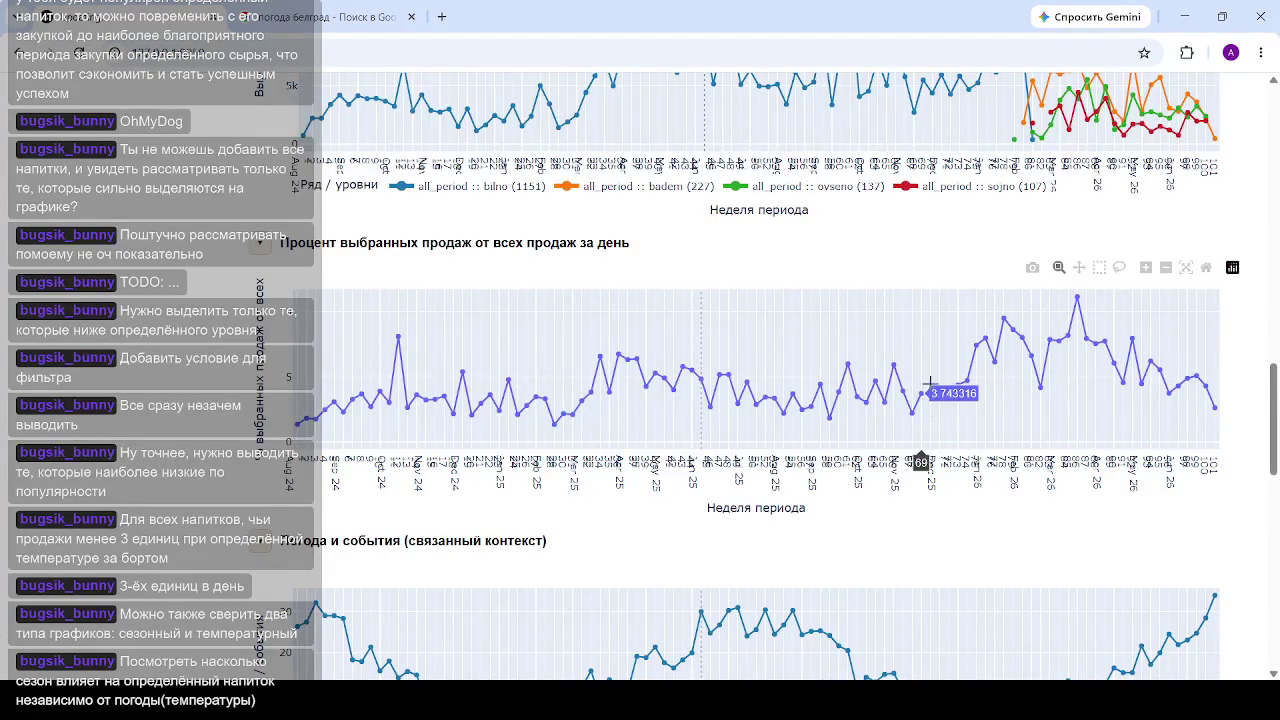
{"action": "mouse_move", "coordinate": [957, 385]}
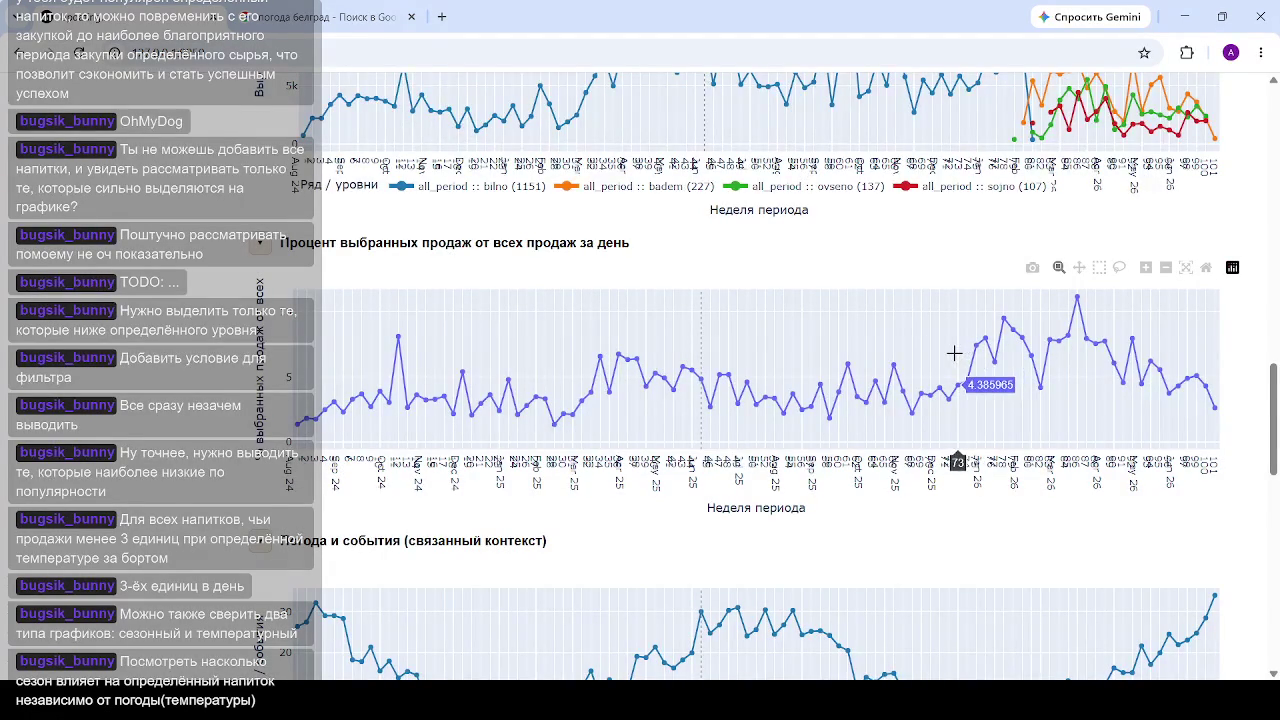
Step: Box-zoom the percent-of-sales chart onto the weeks from about October 2025 through week 101
{"action": "left_click_drag", "start_coordinate": [954, 353], "coordinate": [1230, 355]}
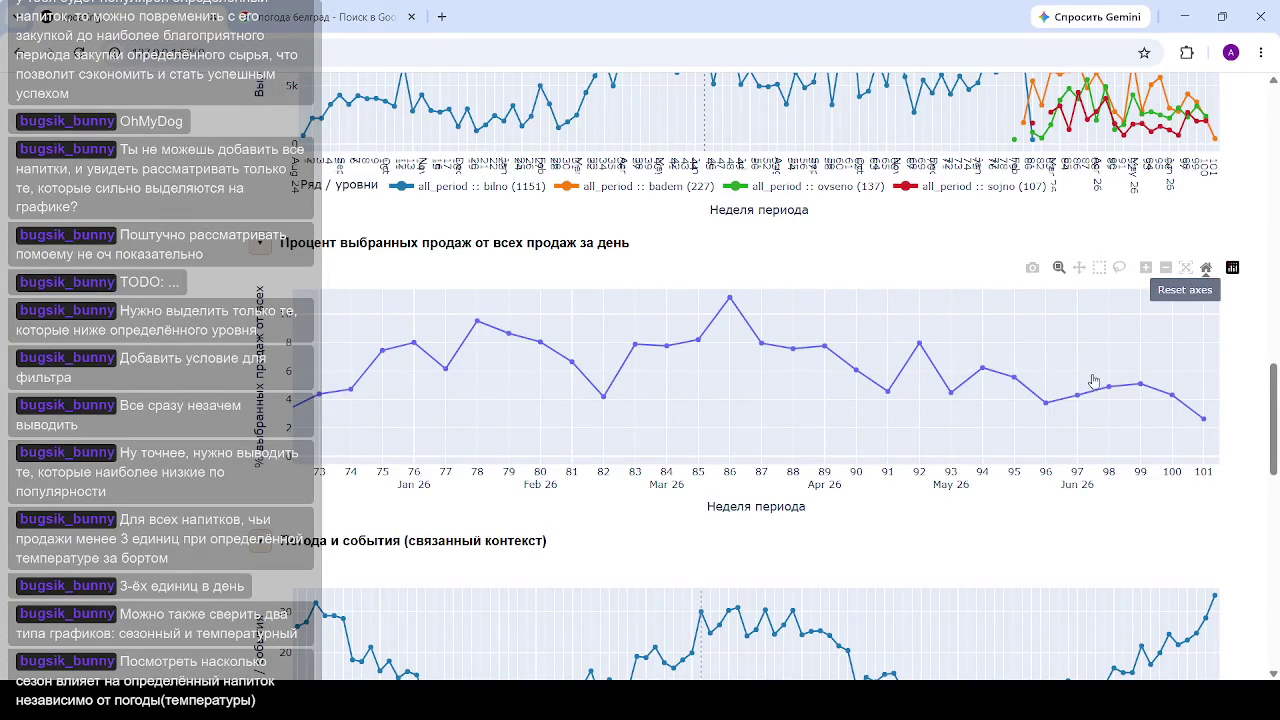
{"action": "double_click", "coordinate": [890, 391]}
{"action": "left_click_drag", "start_coordinate": [851, 366], "coordinate": [1237, 369]}
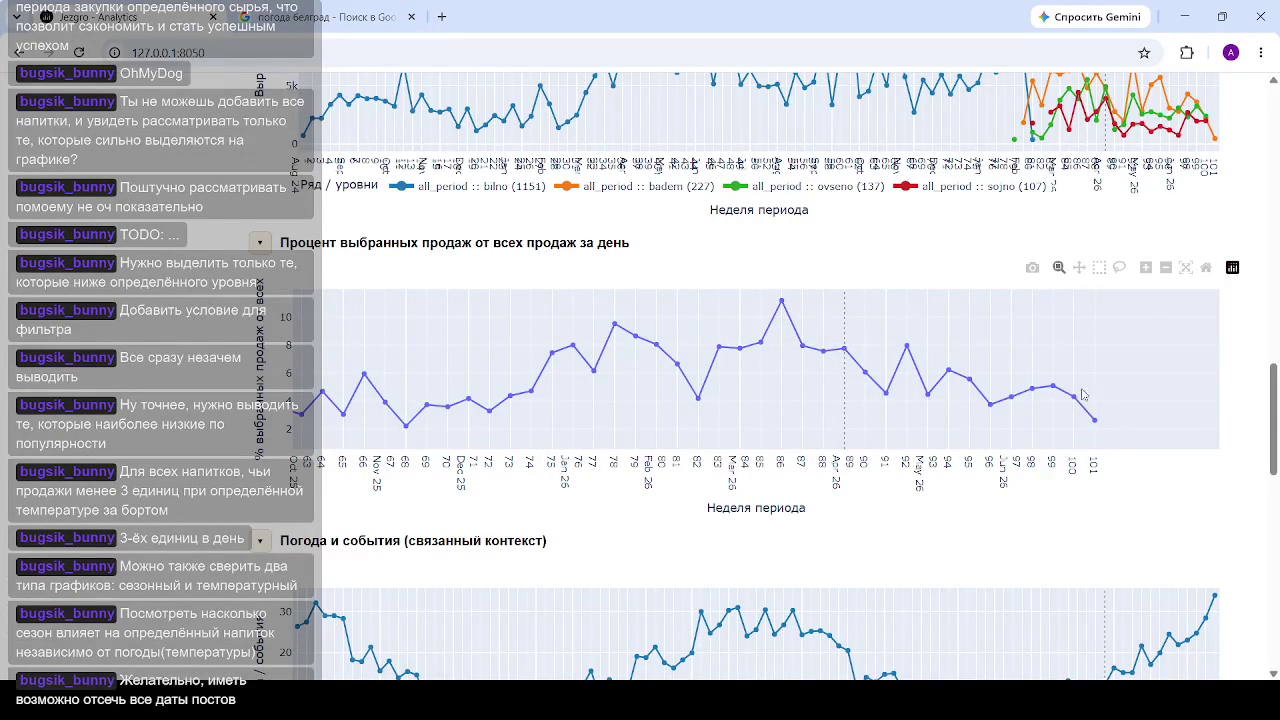
{"action": "mouse_move", "coordinate": [1096, 419]}
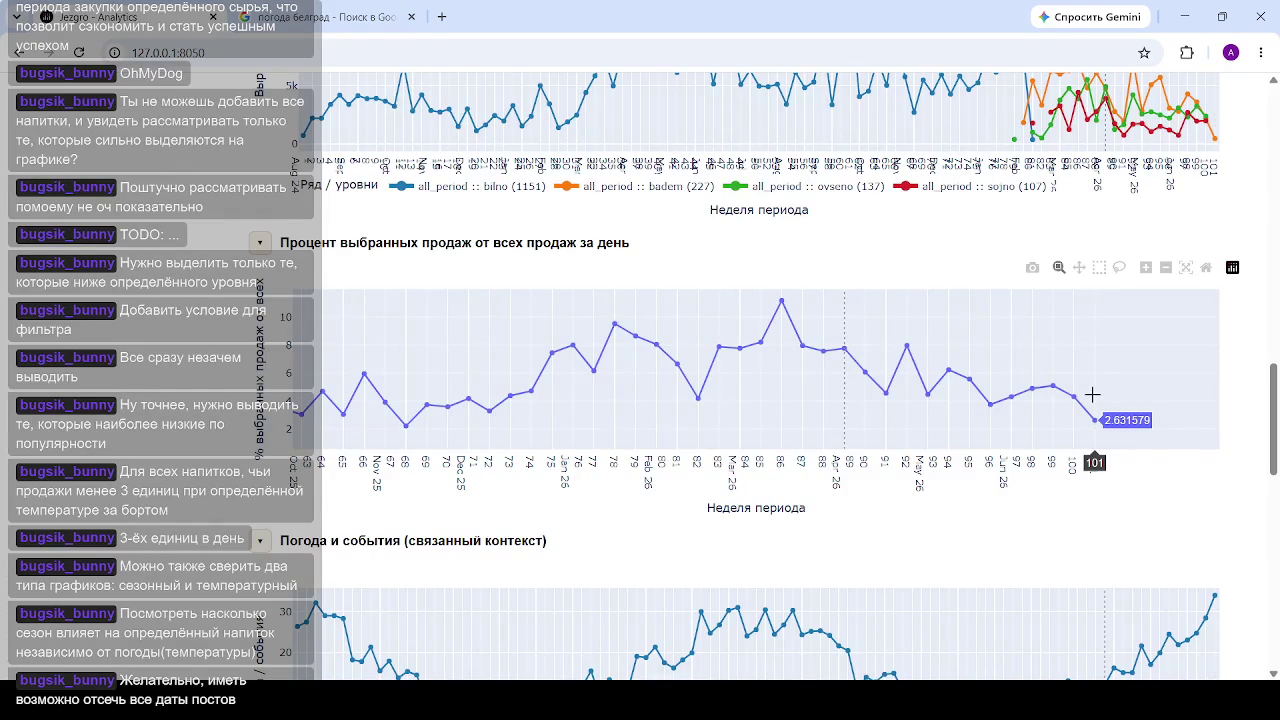
{"action": "scroll", "coordinate": [986, 577], "scroll_direction": "down", "scroll_amount": 3}
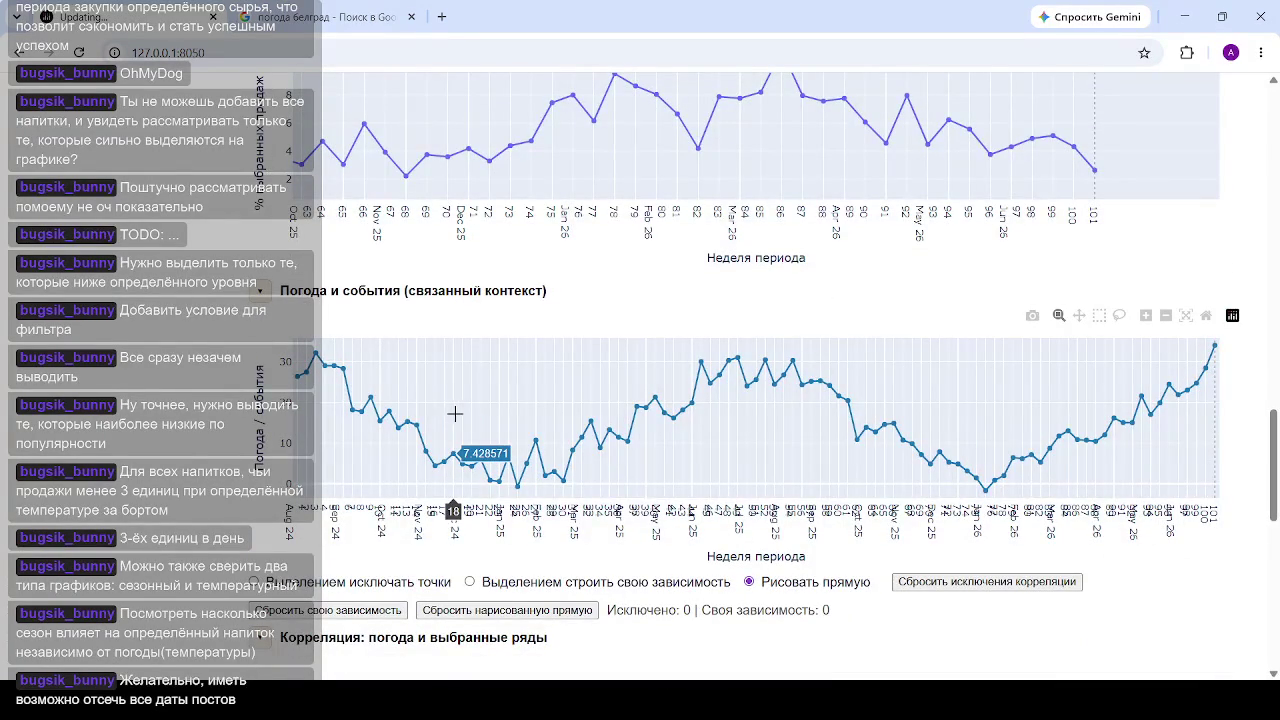
{"action": "scroll", "coordinate": [869, 446], "scroll_direction": "up", "scroll_amount": 3}
{"action": "scroll", "coordinate": [869, 446], "scroll_direction": "up", "scroll_amount": 3}
{"action": "scroll", "coordinate": [869, 446], "scroll_direction": "down", "scroll_amount": 3}
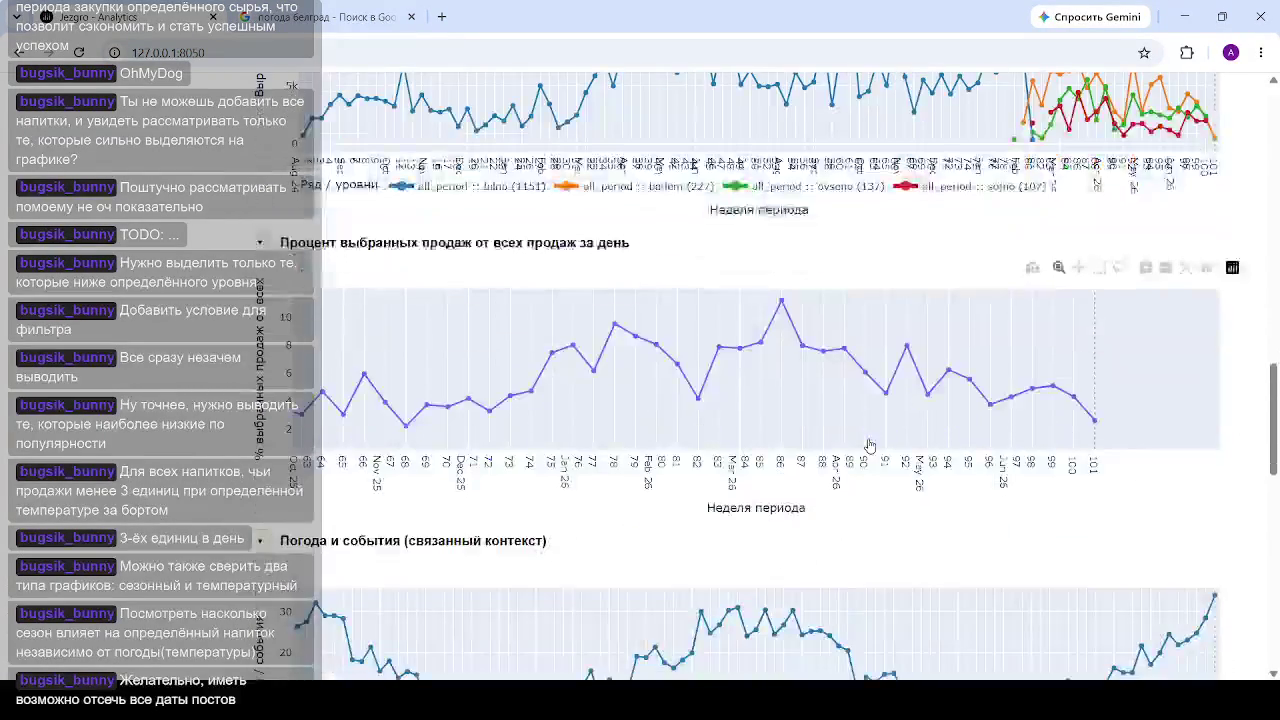
{"action": "scroll", "coordinate": [869, 446], "scroll_direction": "down", "scroll_amount": 3}
{"action": "scroll", "coordinate": [870, 440], "scroll_direction": "down", "scroll_amount": 3}
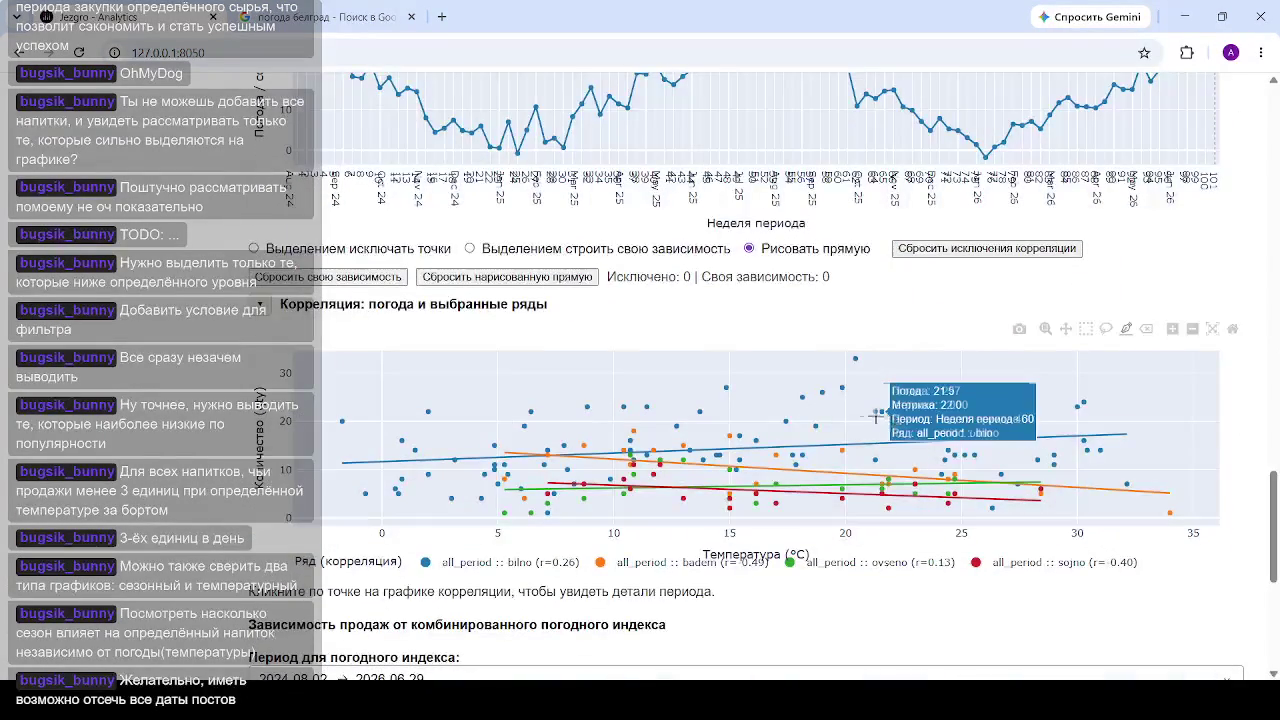
{"action": "scroll", "coordinate": [716, 470], "scroll_direction": "up", "scroll_amount": 3}
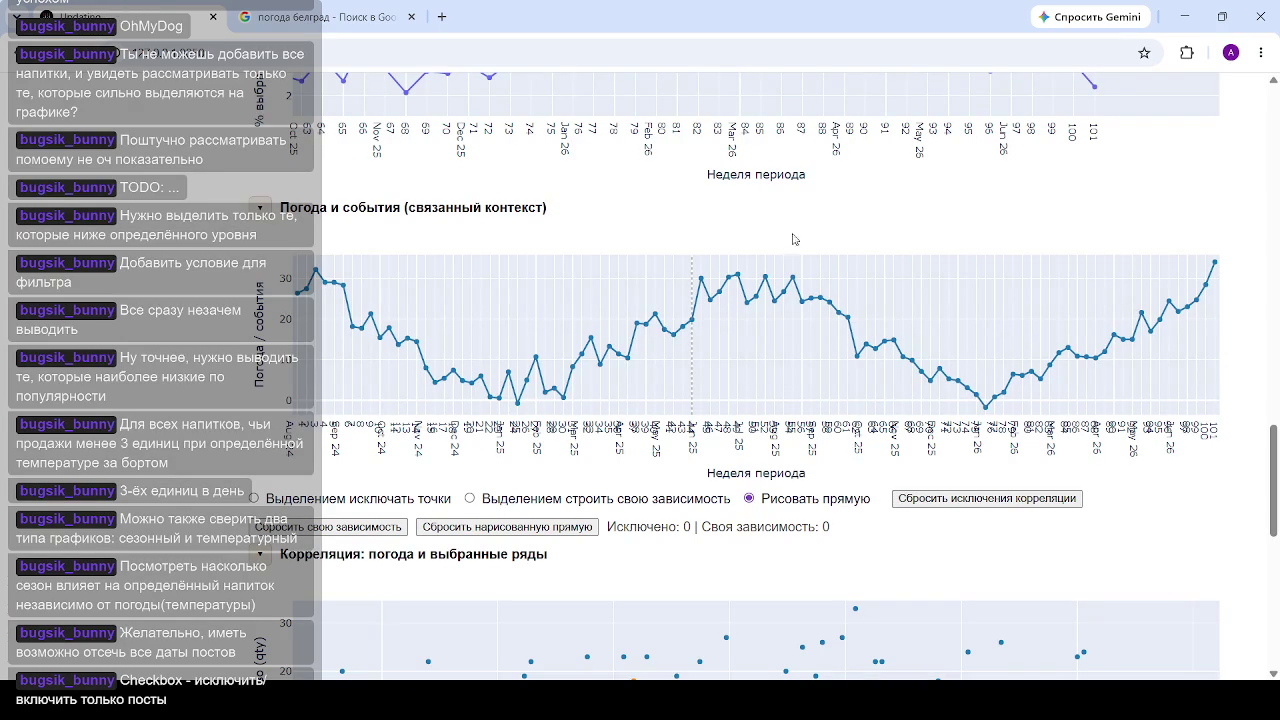
{"action": "scroll", "coordinate": [537, 492], "scroll_direction": "up", "scroll_amount": 3}
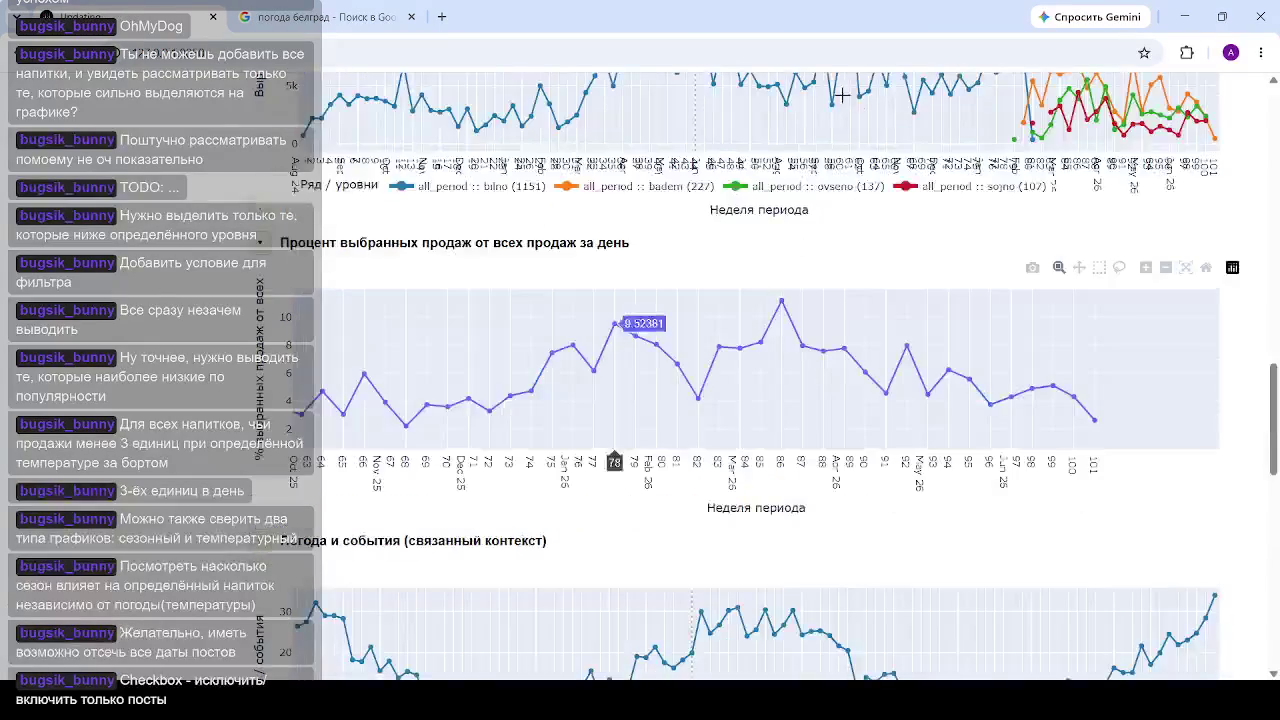
{"action": "scroll", "coordinate": [953, 336], "scroll_direction": "up", "scroll_amount": 4}
{"action": "scroll", "coordinate": [953, 336], "scroll_direction": "down", "scroll_amount": 4}
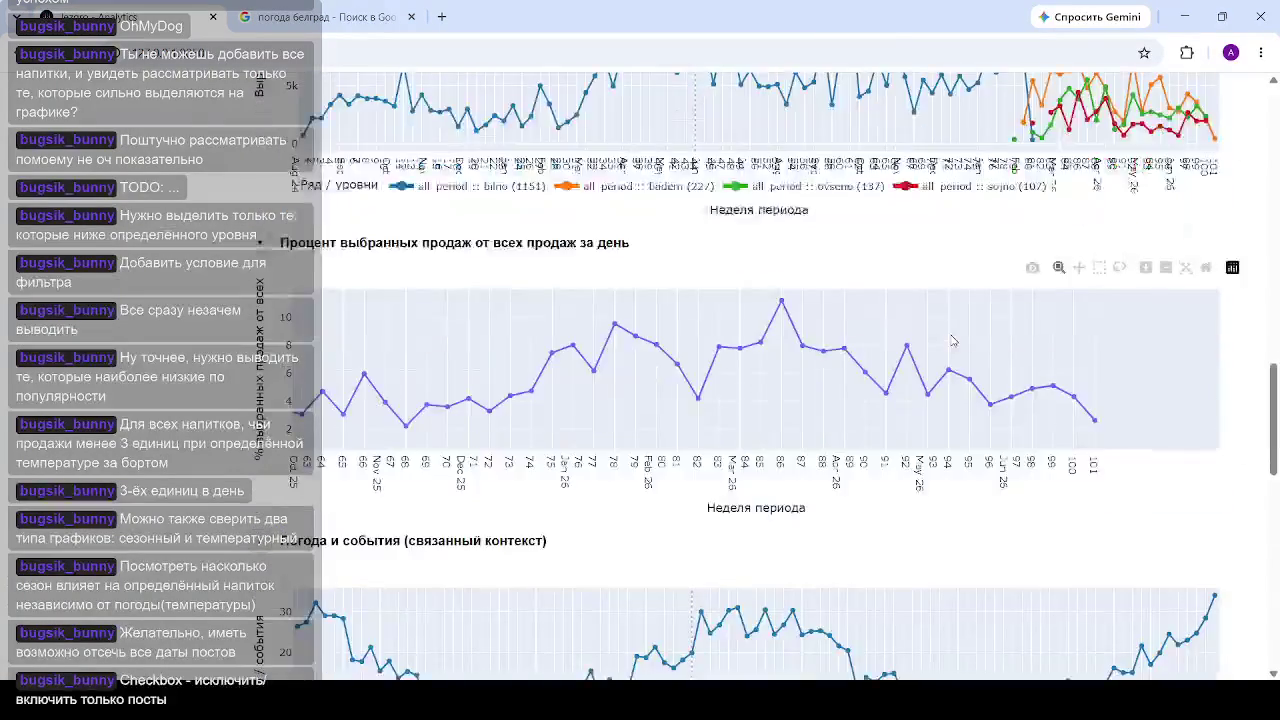
{"action": "scroll", "coordinate": [953, 336], "scroll_direction": "down", "scroll_amount": 4}
{"action": "scroll", "coordinate": [950, 336], "scroll_direction": "down", "scroll_amount": 5}
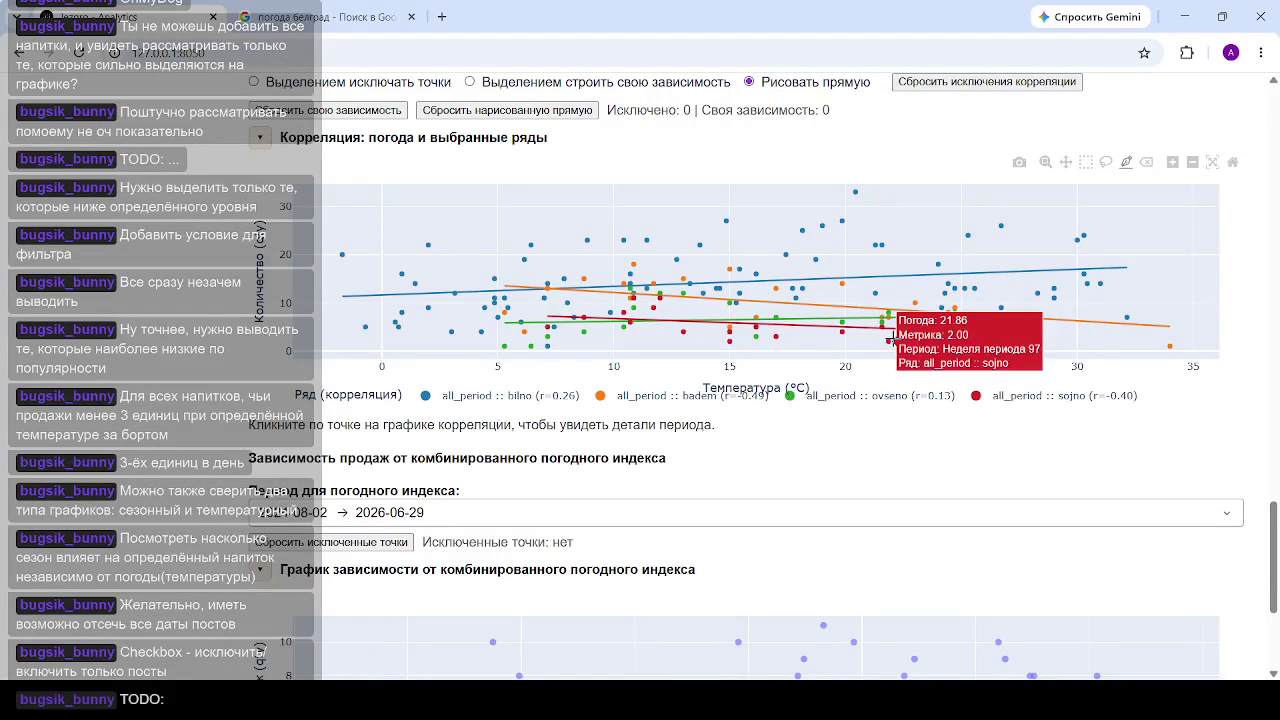
{"action": "scroll", "coordinate": [820, 353], "scroll_direction": "up", "scroll_amount": 10}
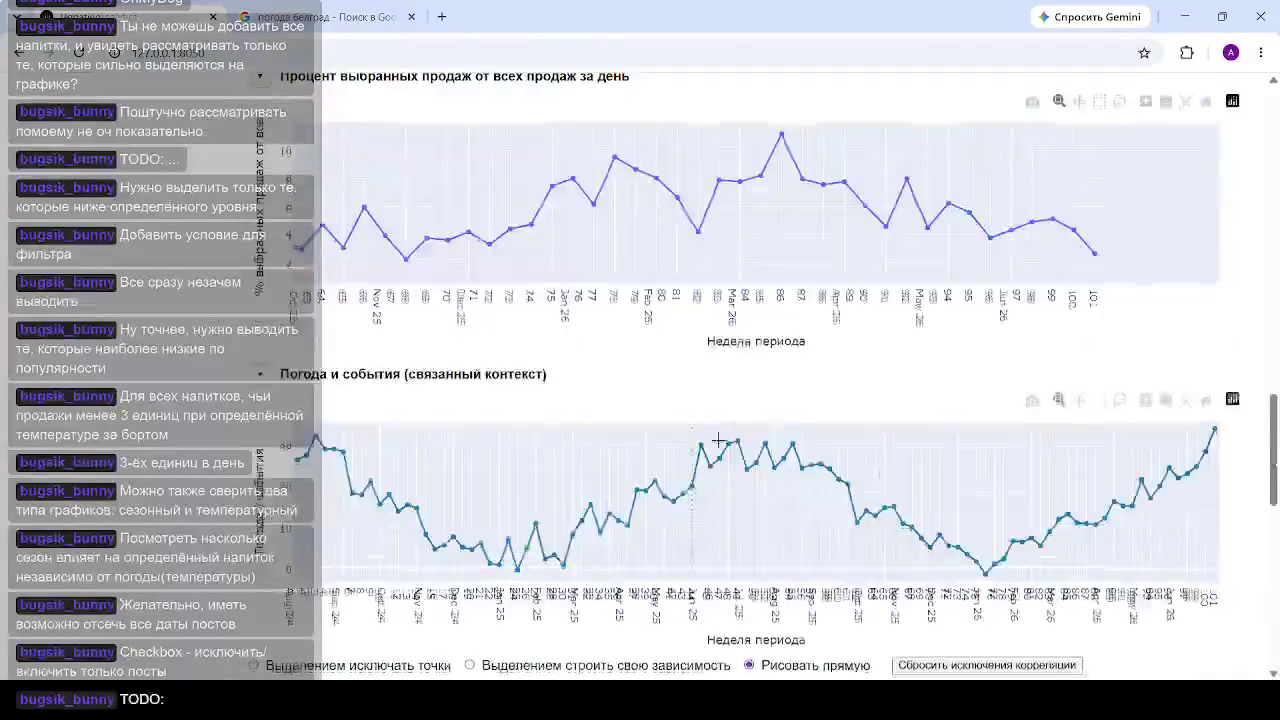
{"action": "scroll", "coordinate": [700, 420], "scroll_direction": "up", "scroll_amount": 5}
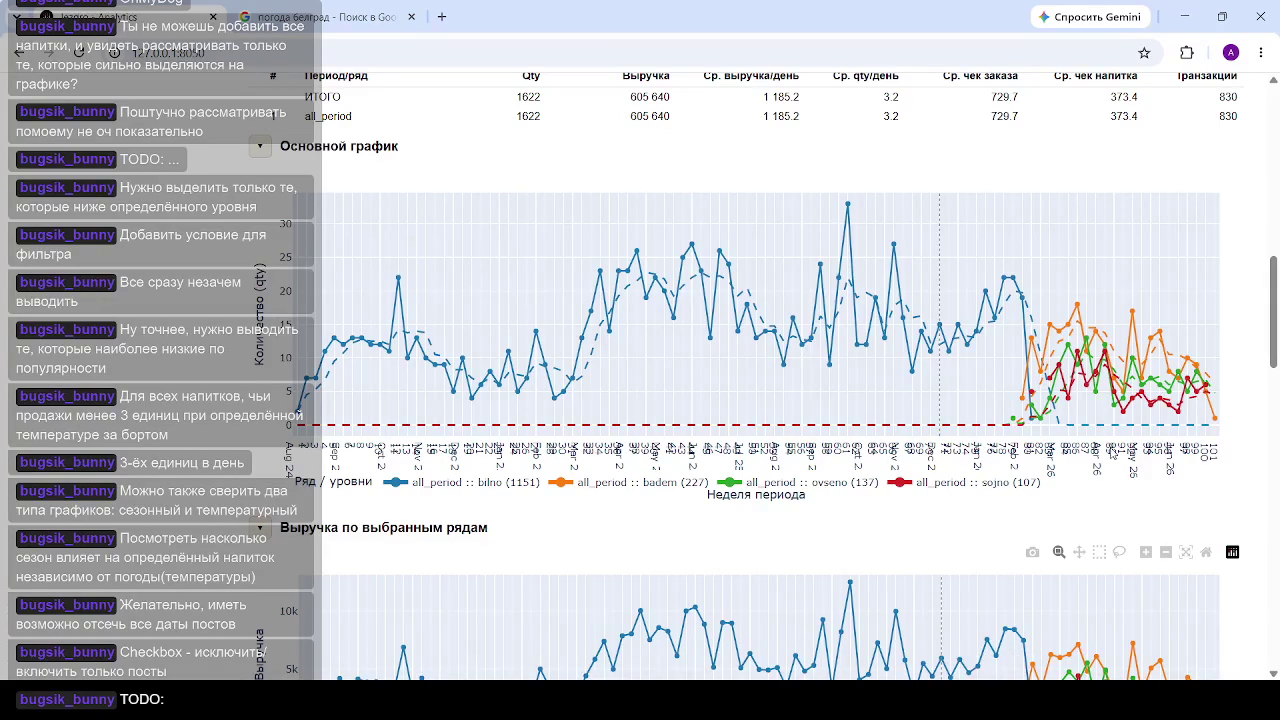
Step: Set Режим времени to Годовой по неделям to compare 2025 with 2026
{"action": "scroll", "coordinate": [1050, 345], "scroll_direction": "down", "scroll_amount": 2}
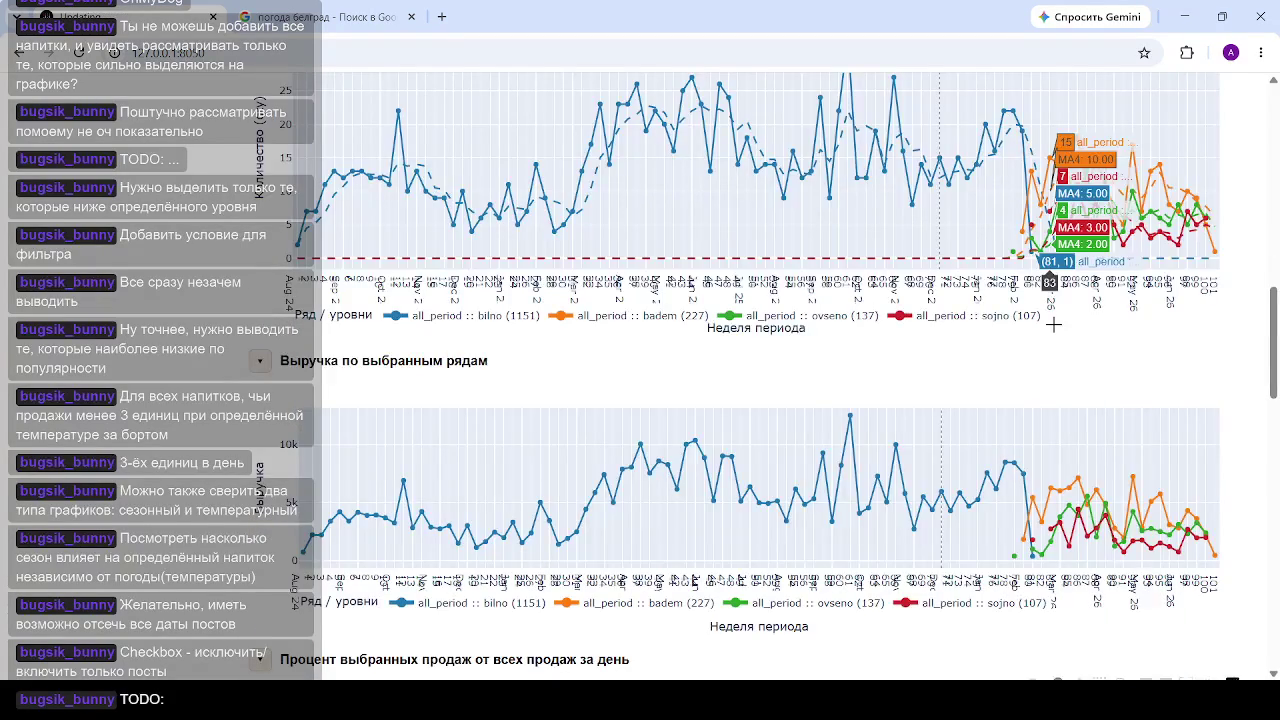
{"action": "scroll", "coordinate": [820, 409], "scroll_direction": "up", "scroll_amount": 15}
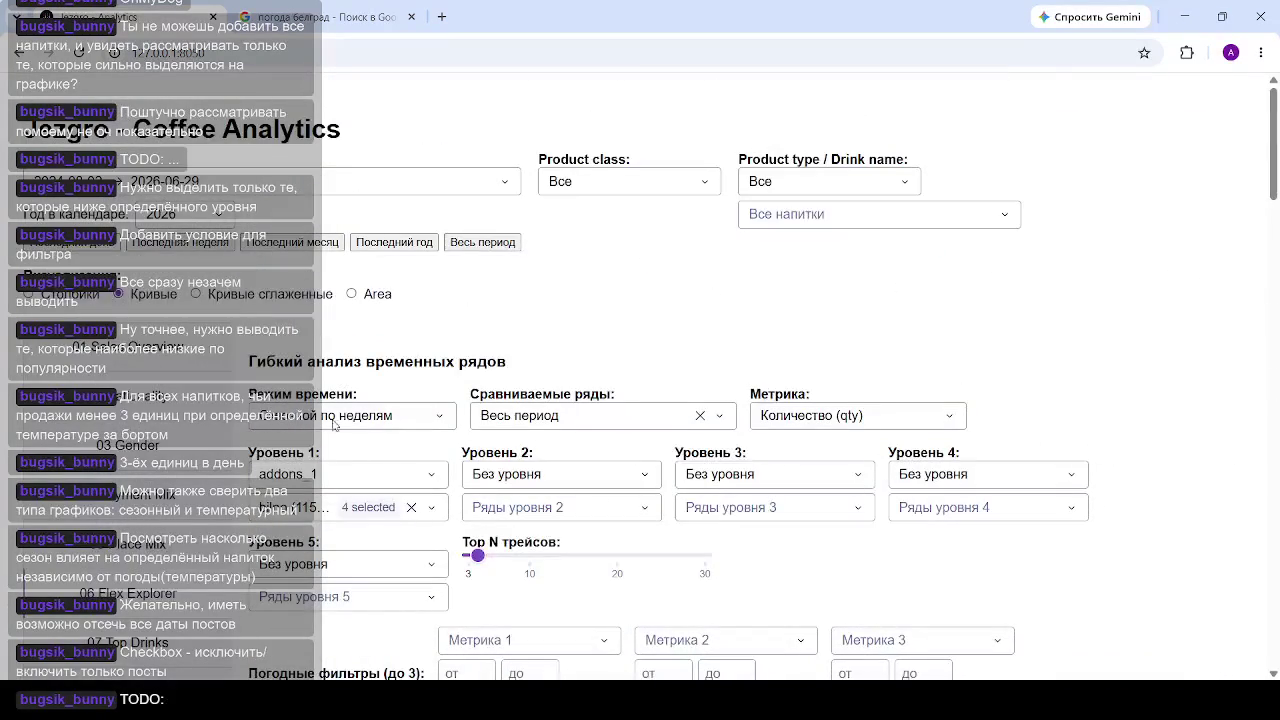
{"action": "left_click", "coordinate": [398, 426]}
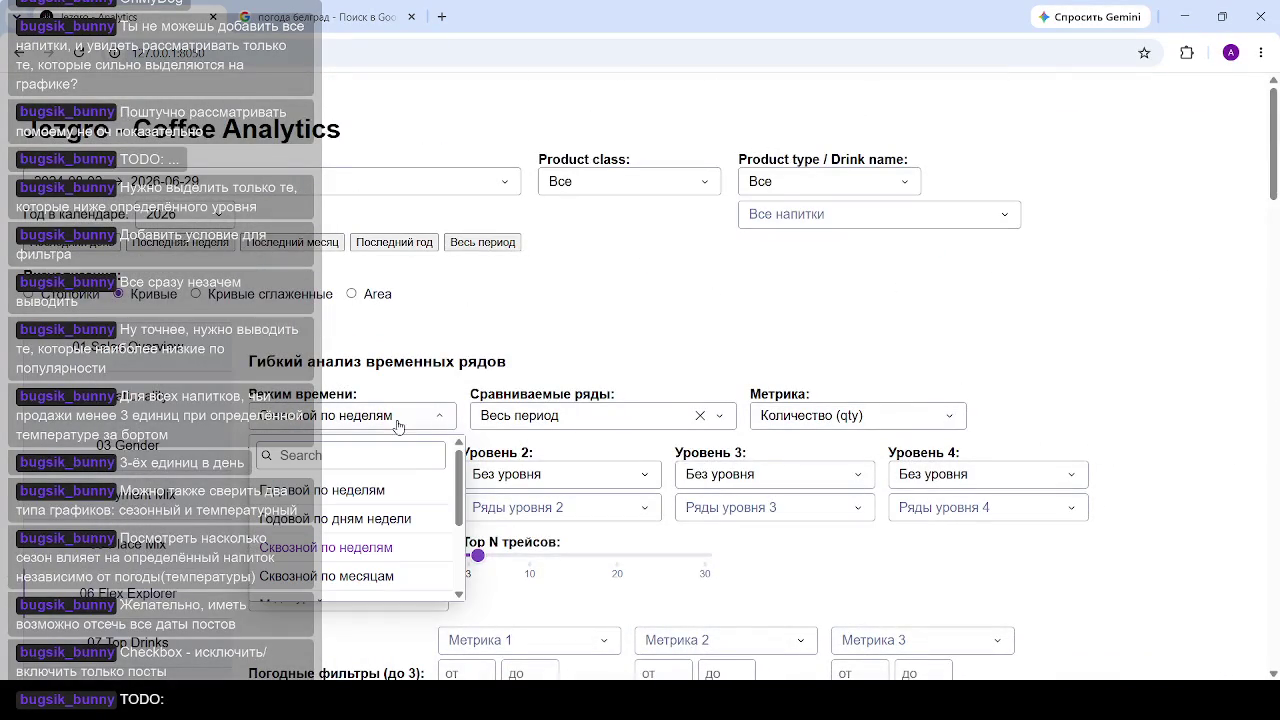
{"action": "left_click", "coordinate": [374, 491]}
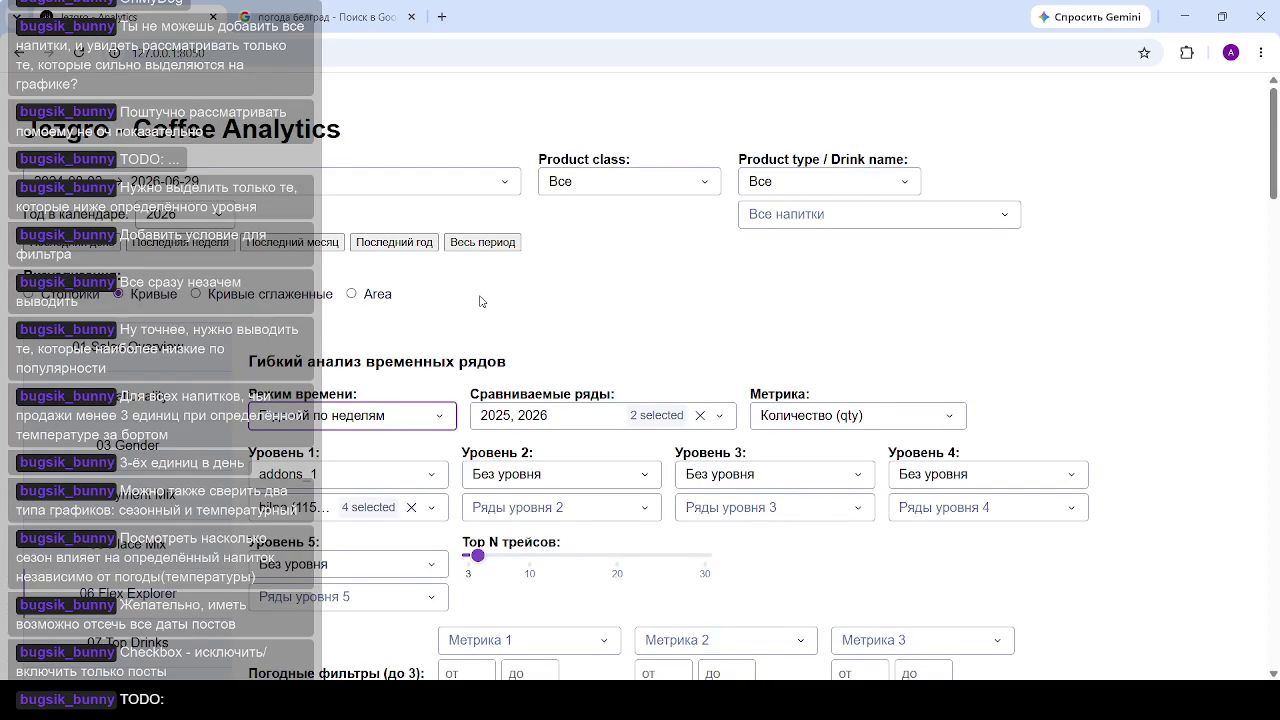
Step: Raise the weather index temperature weight to 2
{"action": "scroll", "coordinate": [701, 345], "scroll_direction": "down", "scroll_amount": 1}
{"action": "scroll", "coordinate": [701, 345], "scroll_direction": "down", "scroll_amount": 4}
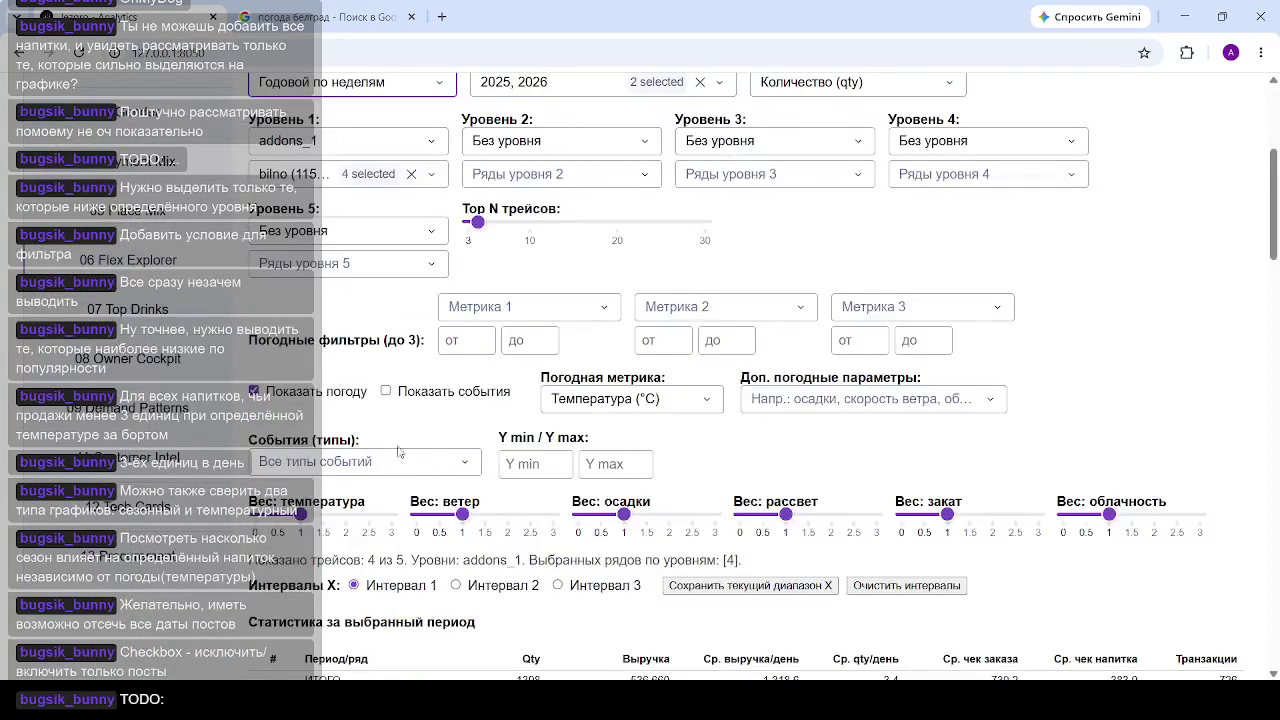
{"action": "scroll", "coordinate": [400, 452], "scroll_direction": "down", "scroll_amount": 1}
{"action": "left_click_drag", "start_coordinate": [300, 431], "coordinate": [341, 431]}
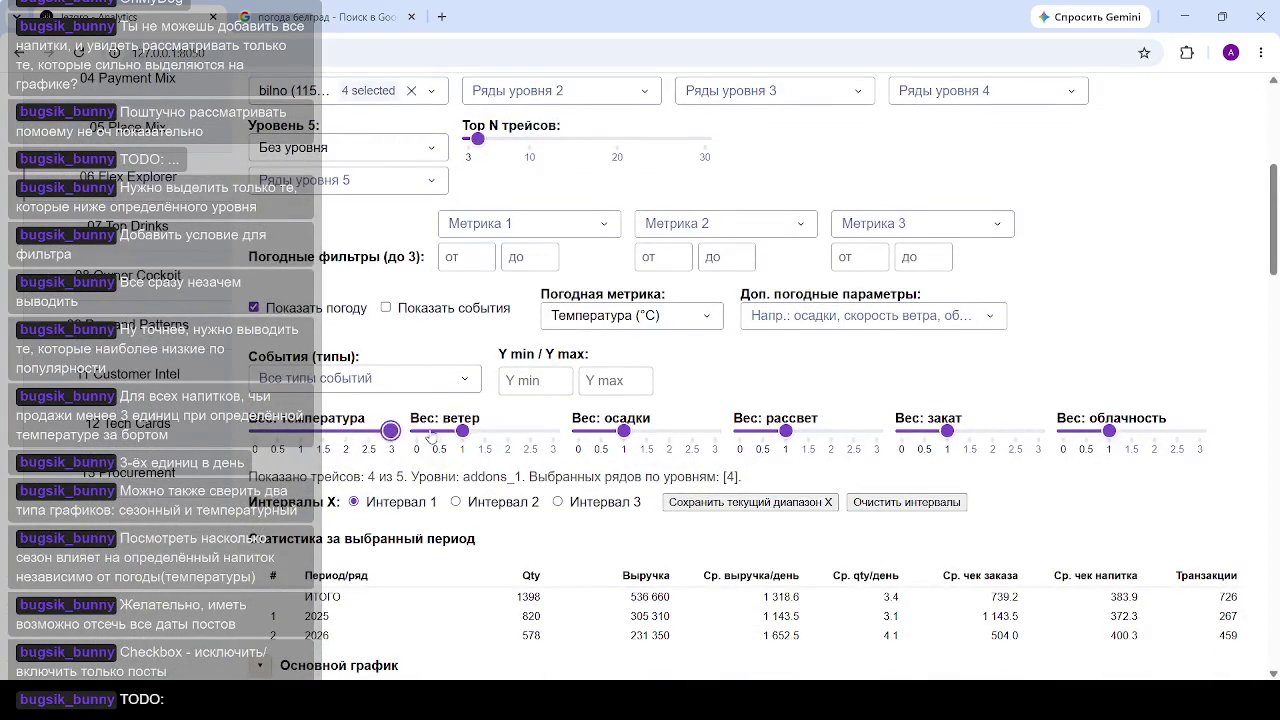
Step: Set the wind weight to 0, then load the revenue overview page
{"action": "left_click_drag", "start_coordinate": [470, 431], "coordinate": [417, 431]}
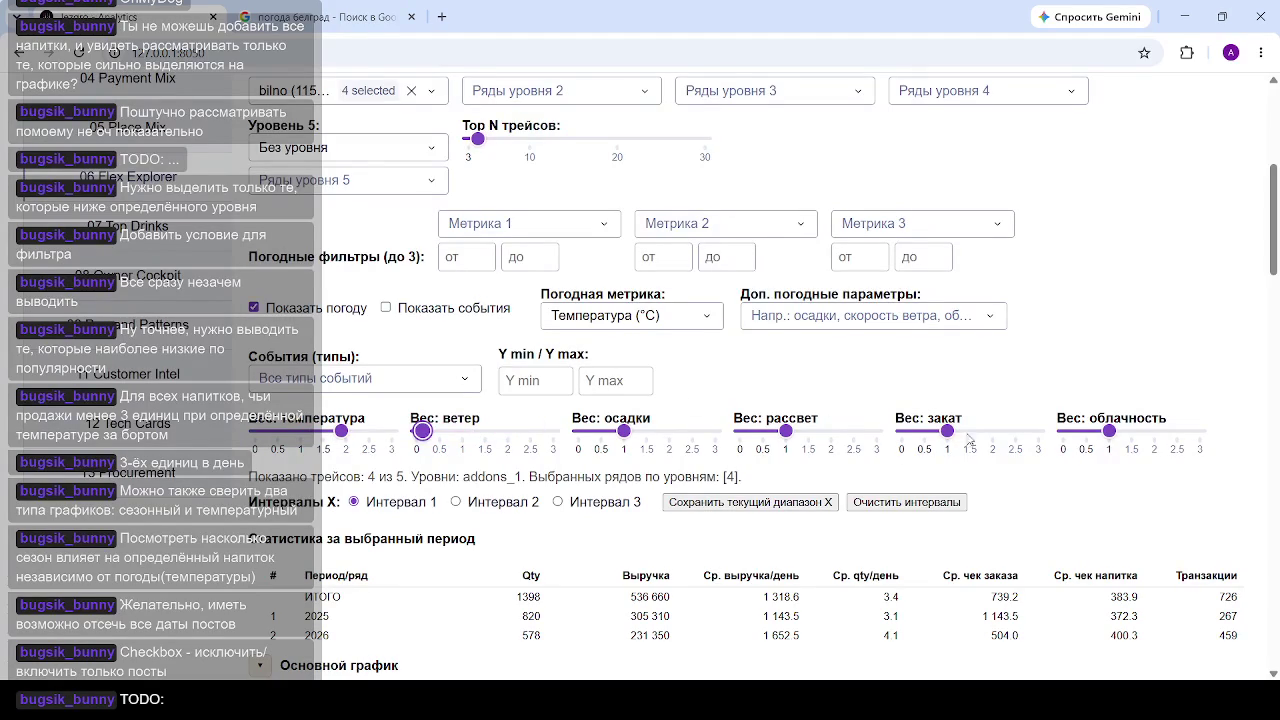
{"action": "scroll", "coordinate": [422, 431], "scroll_direction": "down", "scroll_amount": 3}
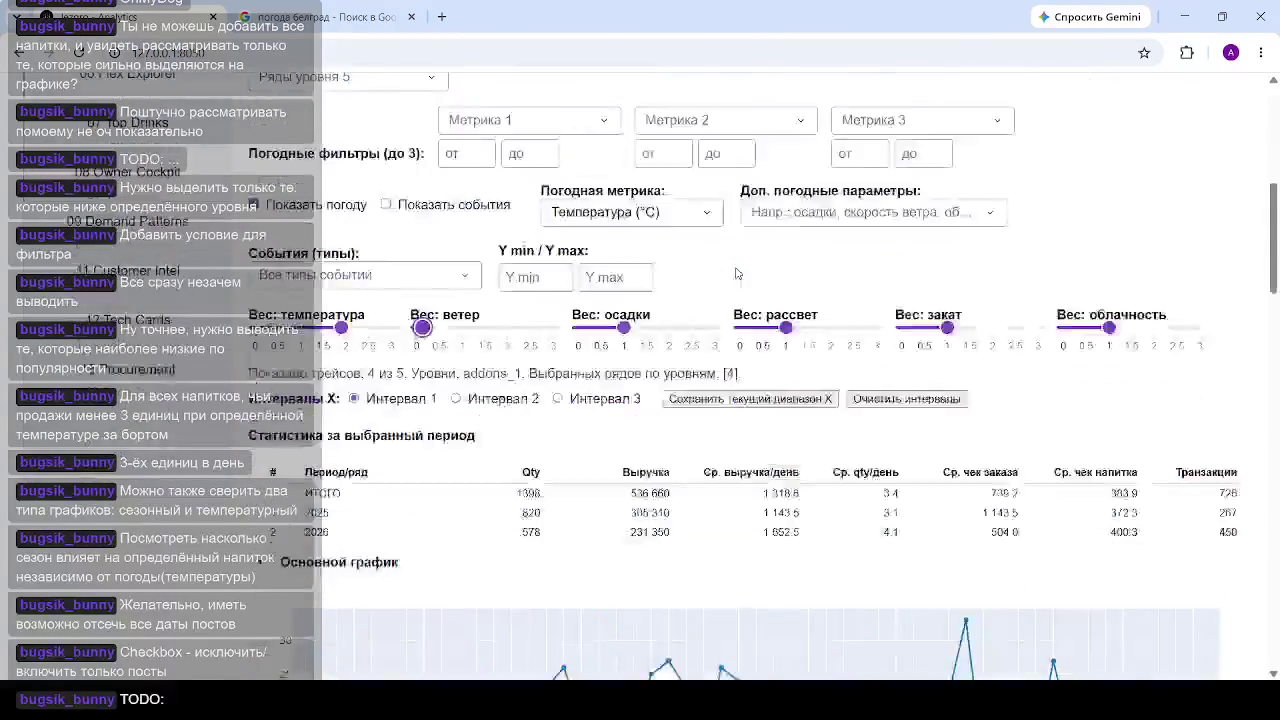
{"action": "scroll", "coordinate": [823, 294], "scroll_direction": "down", "scroll_amount": 5}
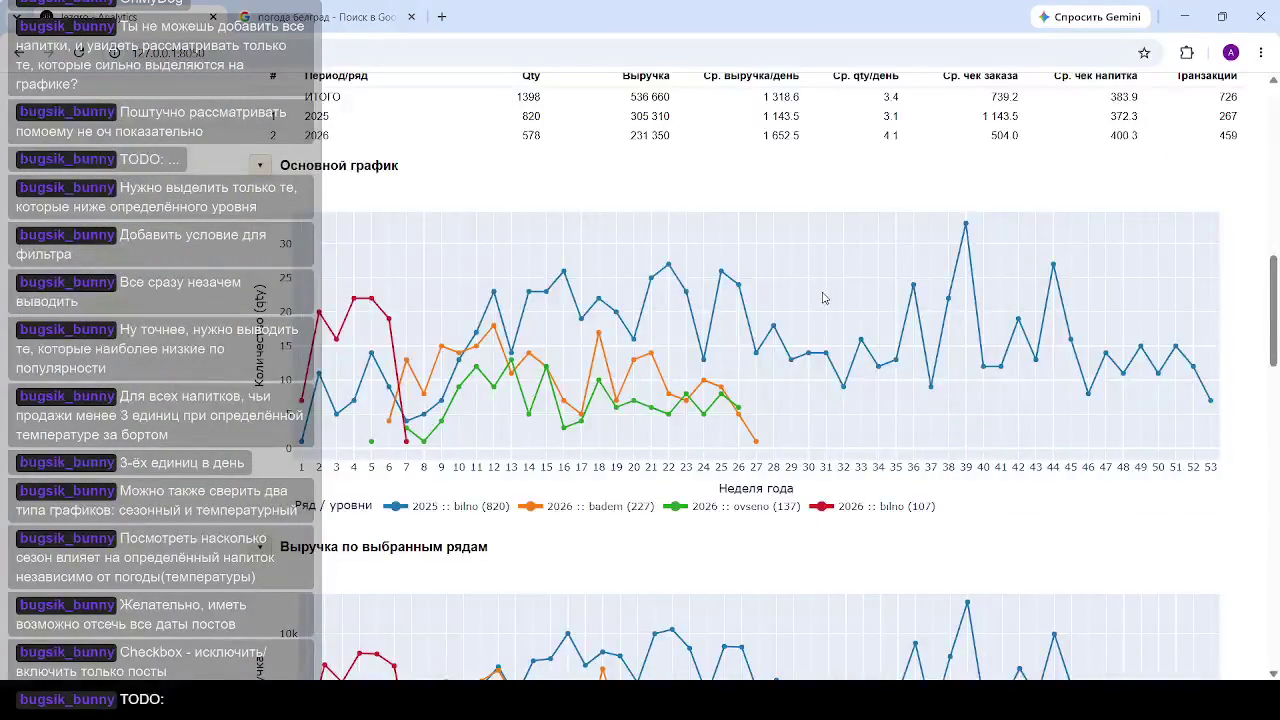
{"action": "scroll", "coordinate": [837, 340], "scroll_direction": "up", "scroll_amount": 3}
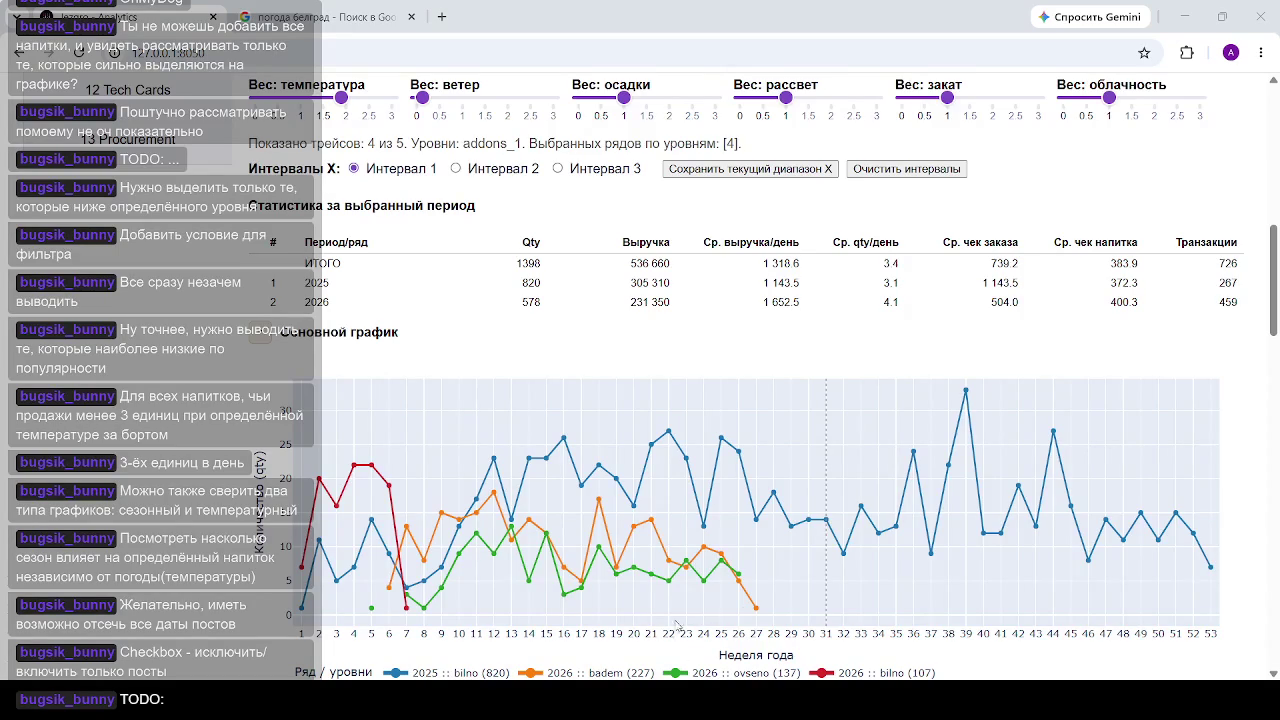
{"action": "mouse_move", "coordinate": [826, 300]}
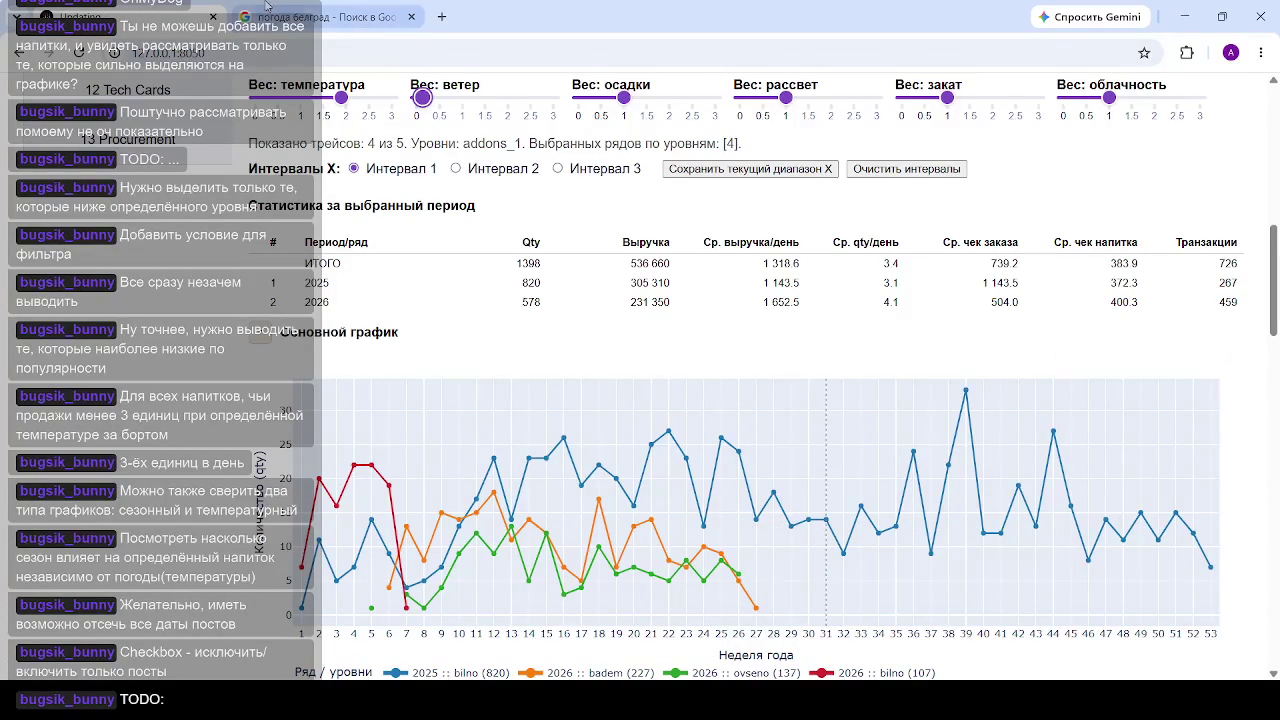
{"action": "key", "text": "ctrl+l"}
{"action": "key", "text": "Return"}
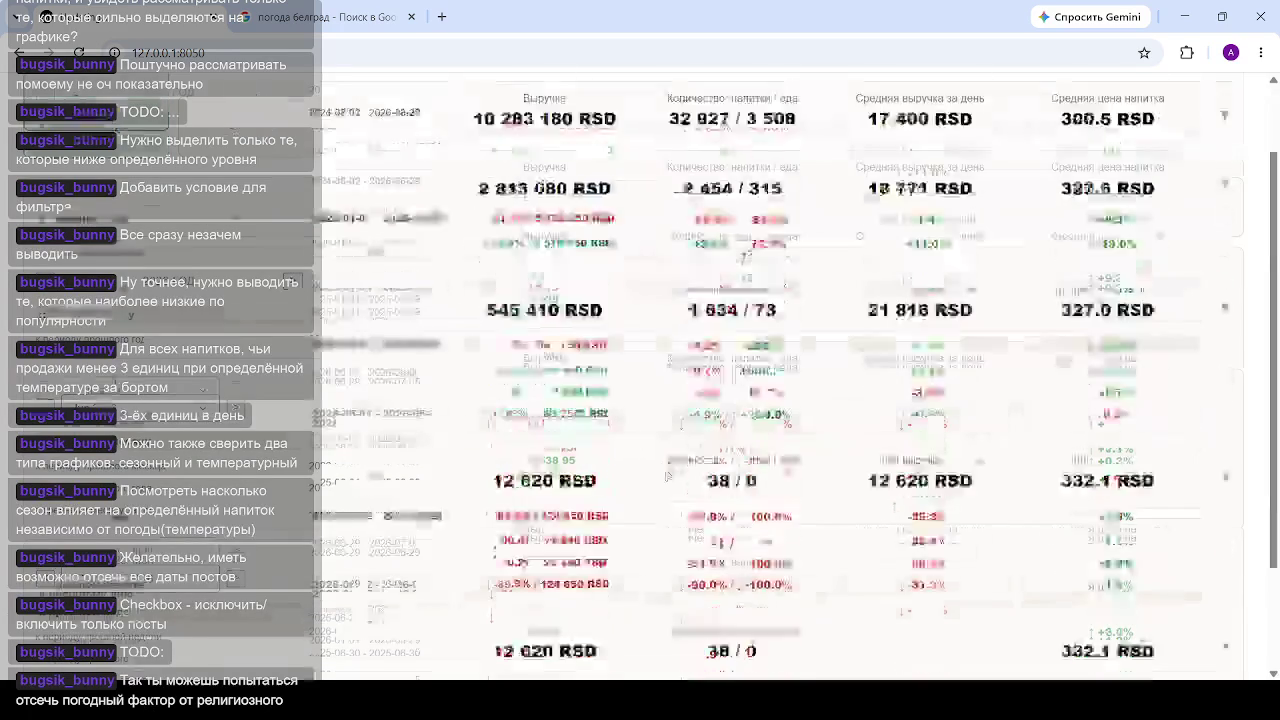
{"action": "scroll", "coordinate": [680, 440], "scroll_direction": "down", "scroll_amount": 2}
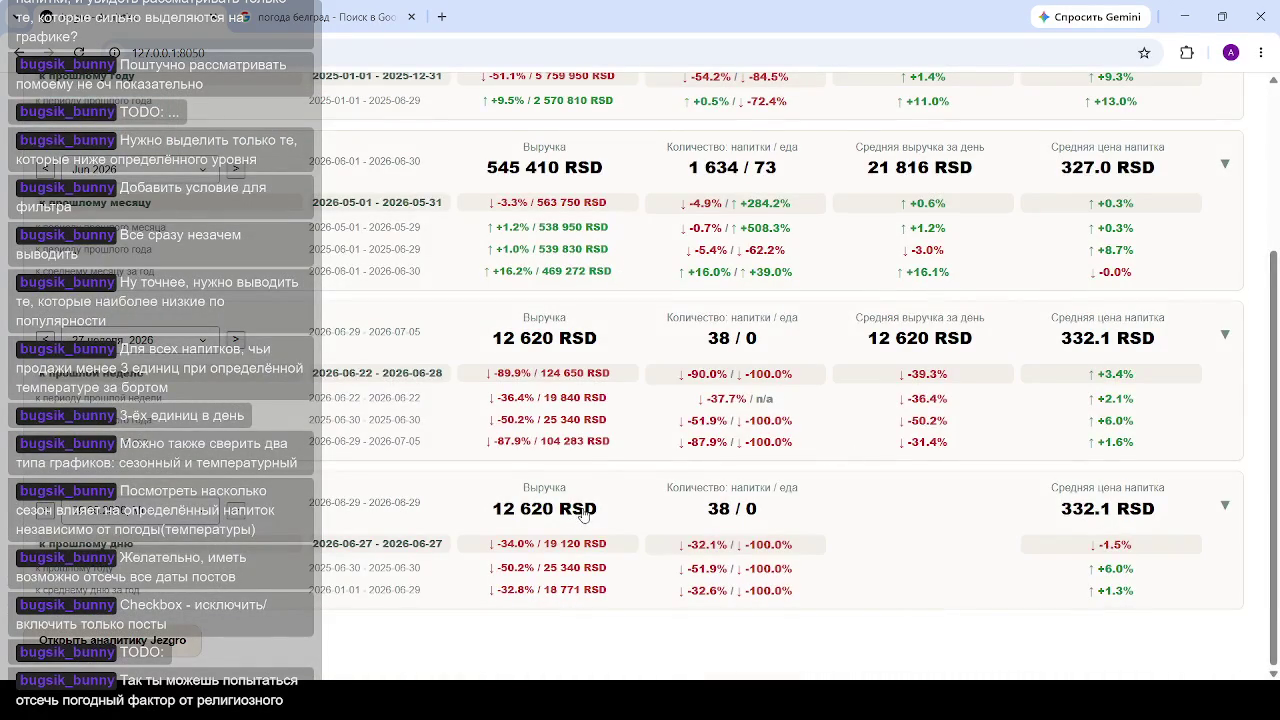
{"action": "scroll", "coordinate": [760, 360], "scroll_direction": "down", "scroll_amount": 3}
{"action": "scroll", "coordinate": [783, 356], "scroll_direction": "down", "scroll_amount": 2}
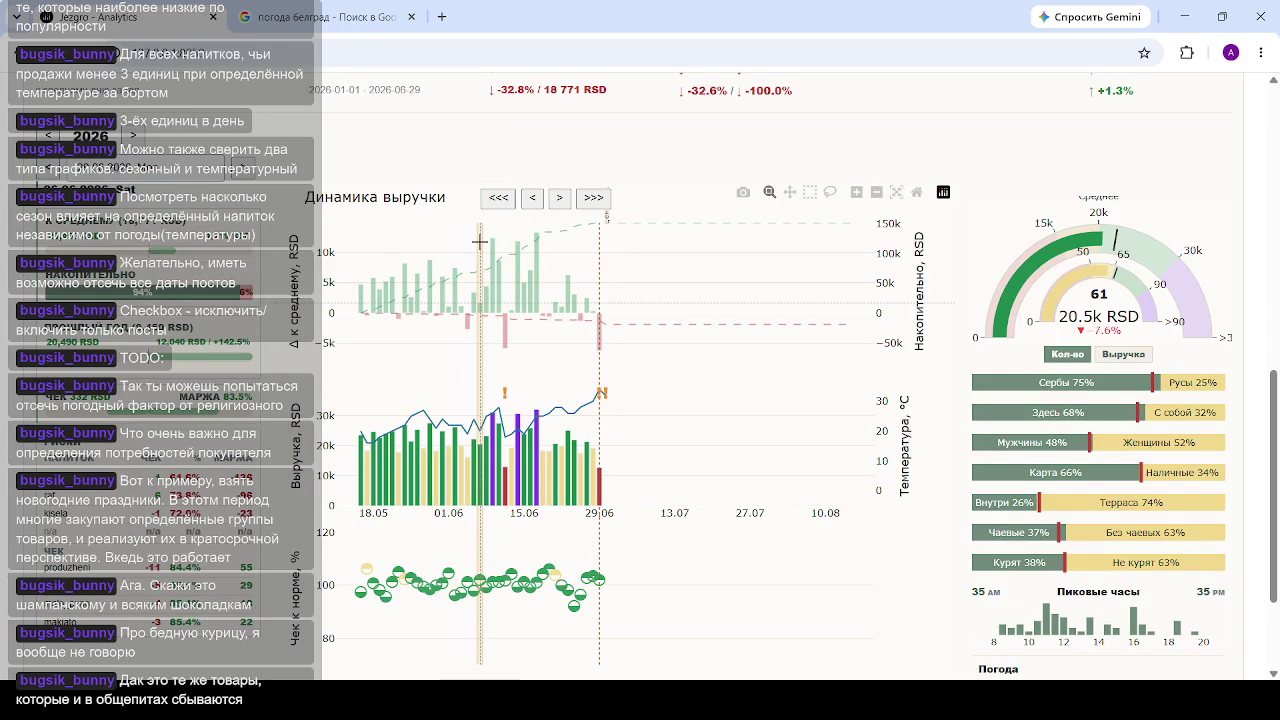
Step: Select a late-June day on the revenue dynamics chart: 76 sales, 25.1k RSD, up 13.0%
{"action": "left_click", "coordinate": [567, 222]}
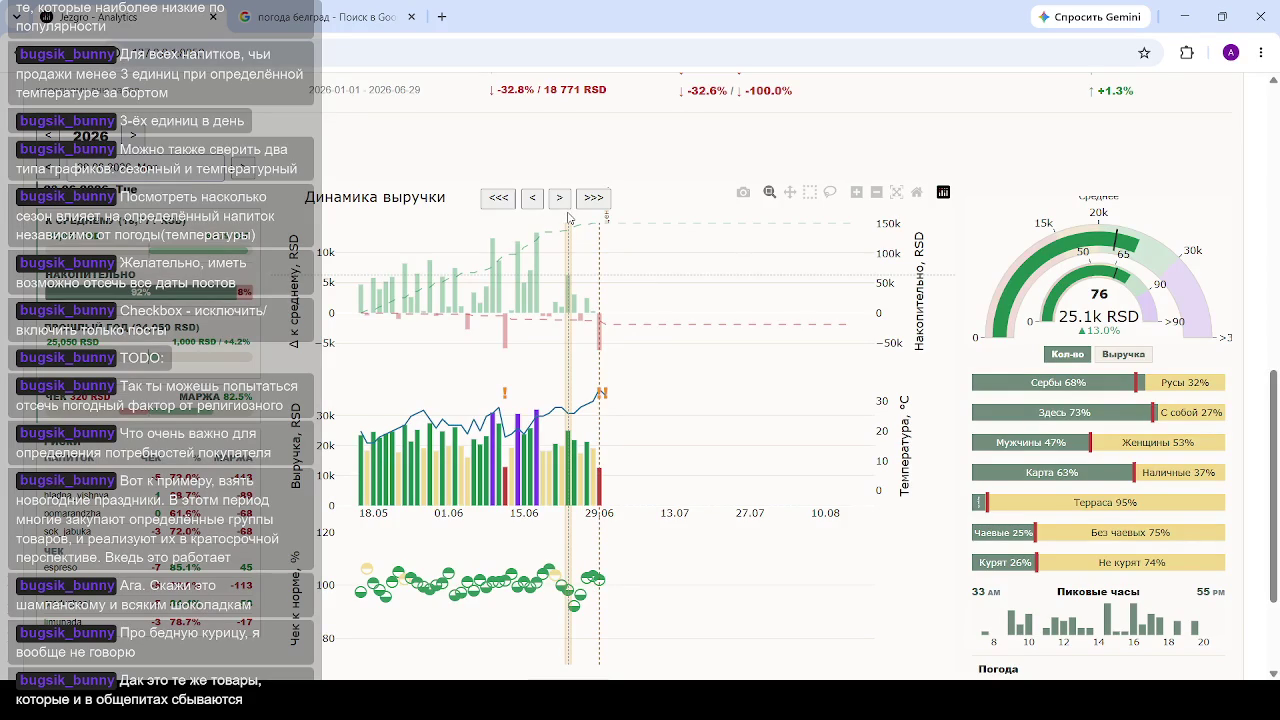
{"action": "left_click", "coordinate": [550, 242]}
{"action": "scroll", "coordinate": [550, 242], "scroll_direction": "up", "scroll_amount": 5}
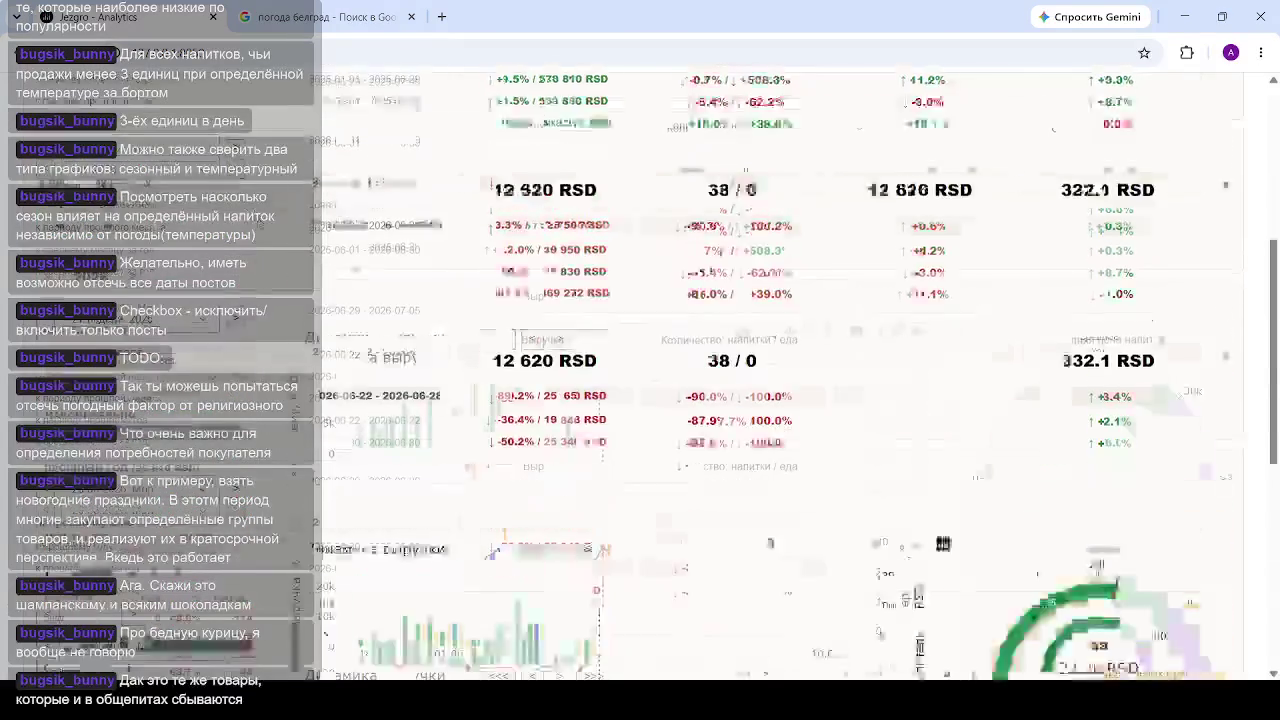
{"action": "scroll", "coordinate": [978, 287], "scroll_direction": "up", "scroll_amount": 10}
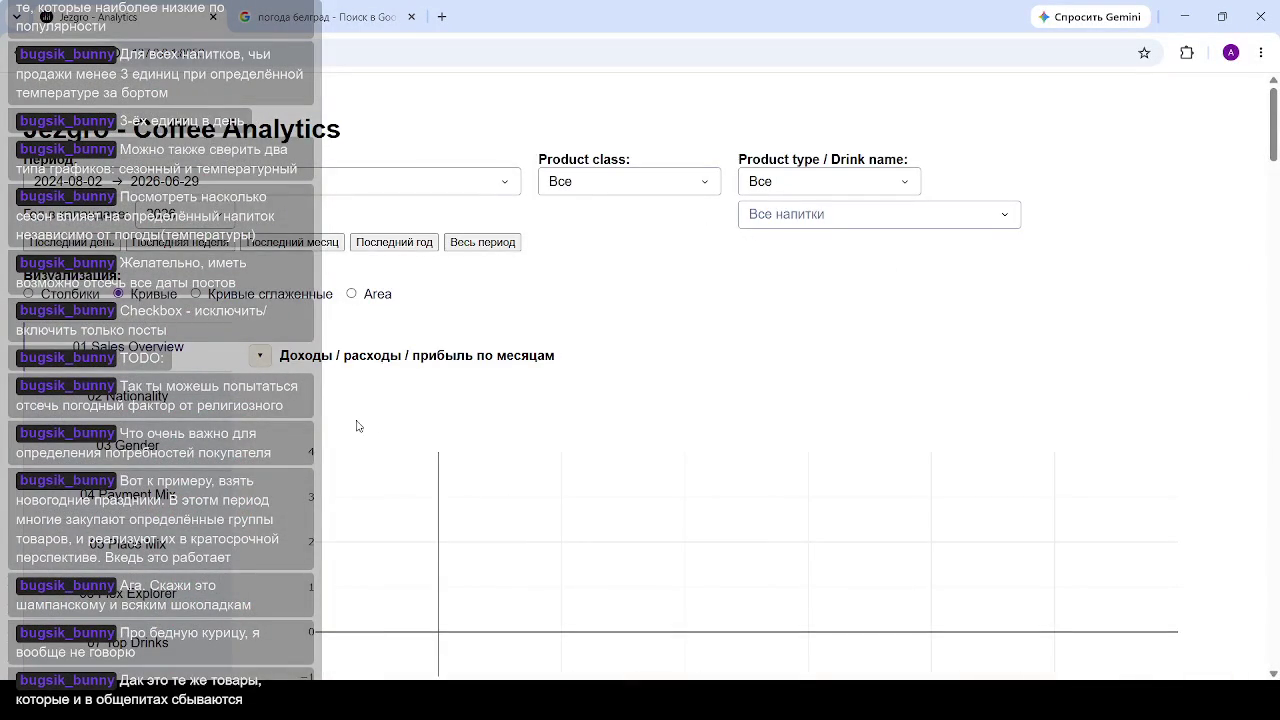
{"action": "scroll", "coordinate": [262, 414], "scroll_direction": "down", "scroll_amount": 3}
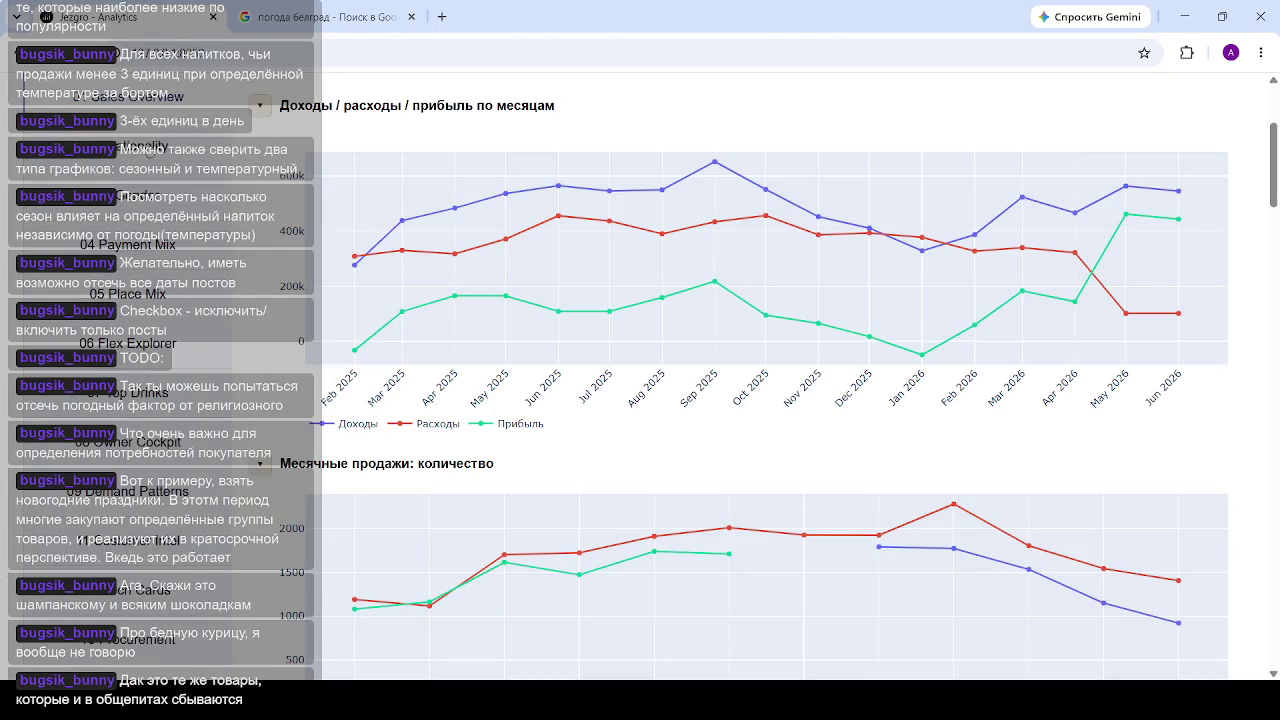
{"action": "left_click", "coordinate": [148, 150]}
{"action": "mouse_move", "coordinate": [716, 316]}
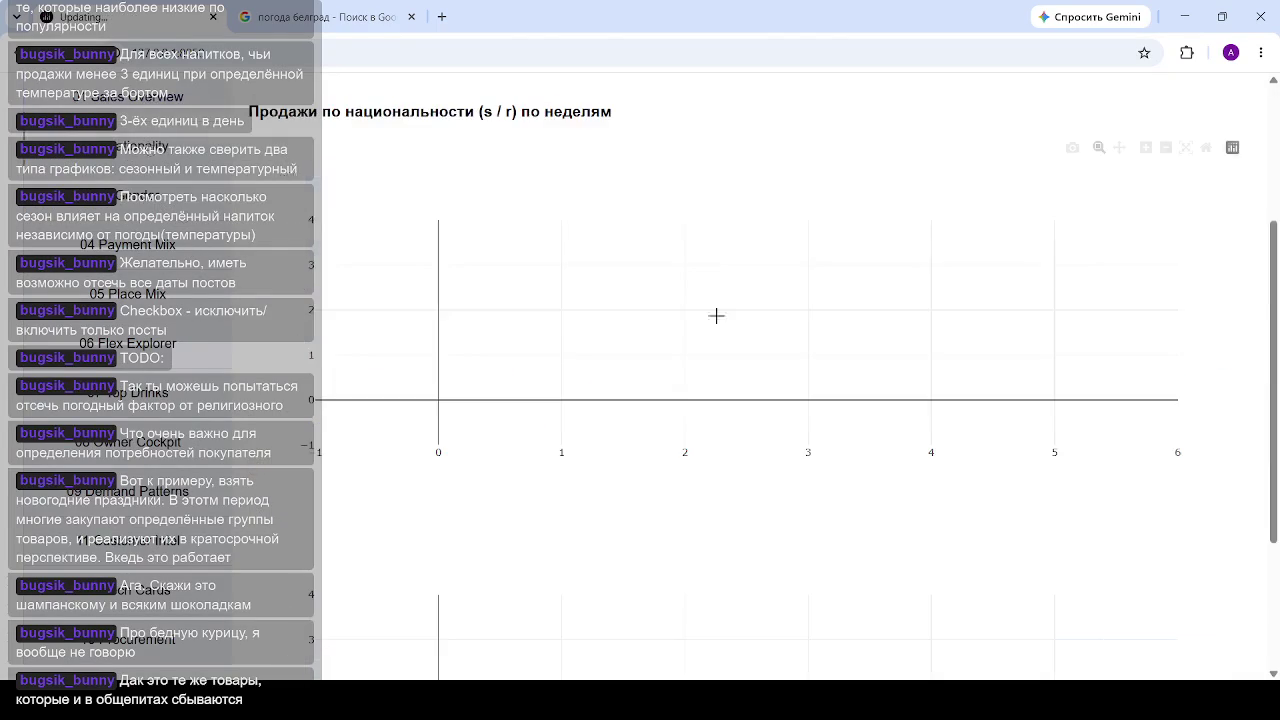
{"action": "scroll", "coordinate": [617, 171], "scroll_direction": "down", "scroll_amount": 2}
{"action": "scroll", "coordinate": [610, 180], "scroll_direction": "up", "scroll_amount": 2}
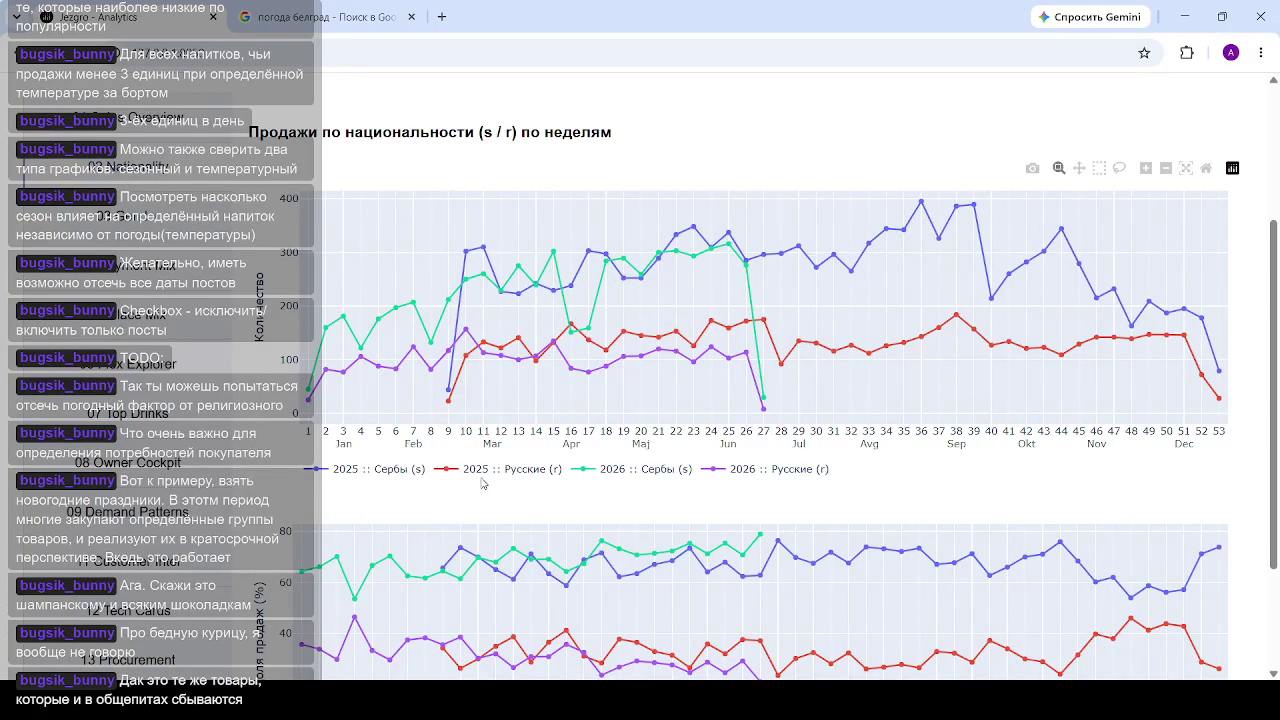
Step: Toggle legend entries so only the 2025 and 2026 Serbs lines show
{"action": "left_click", "coordinate": [628, 472]}
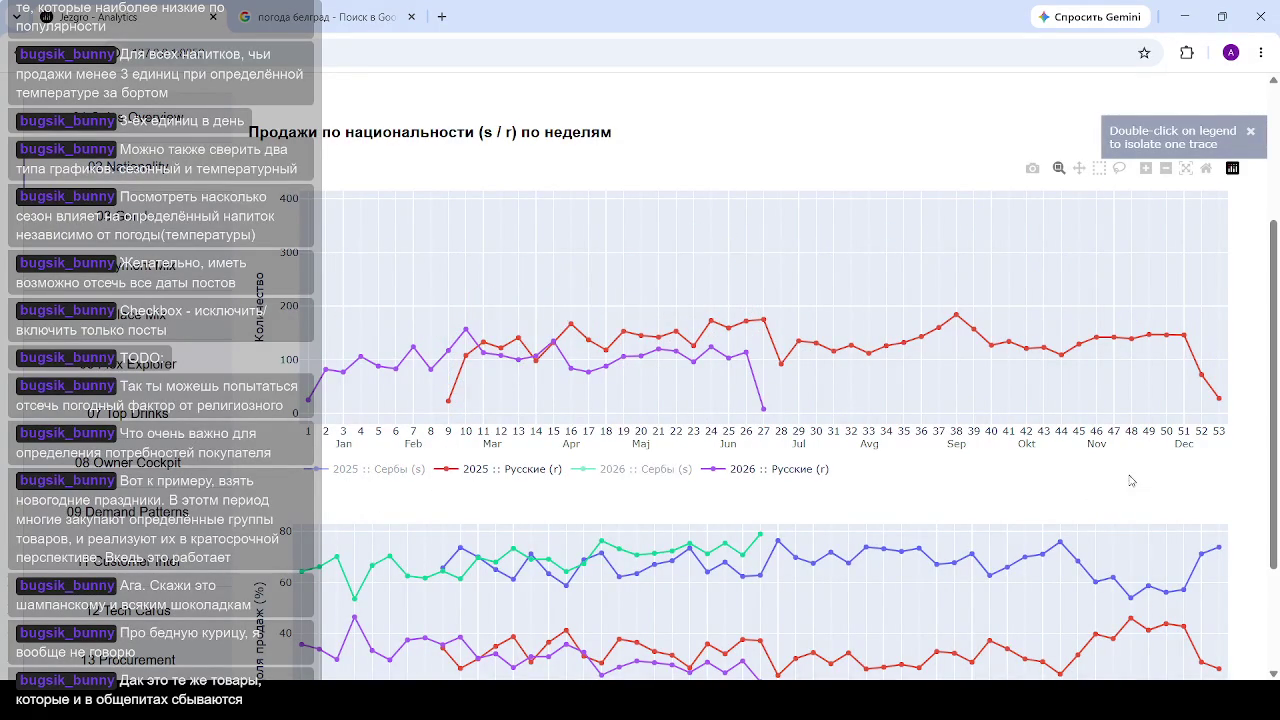
{"action": "mouse_move", "coordinate": [619, 562]}
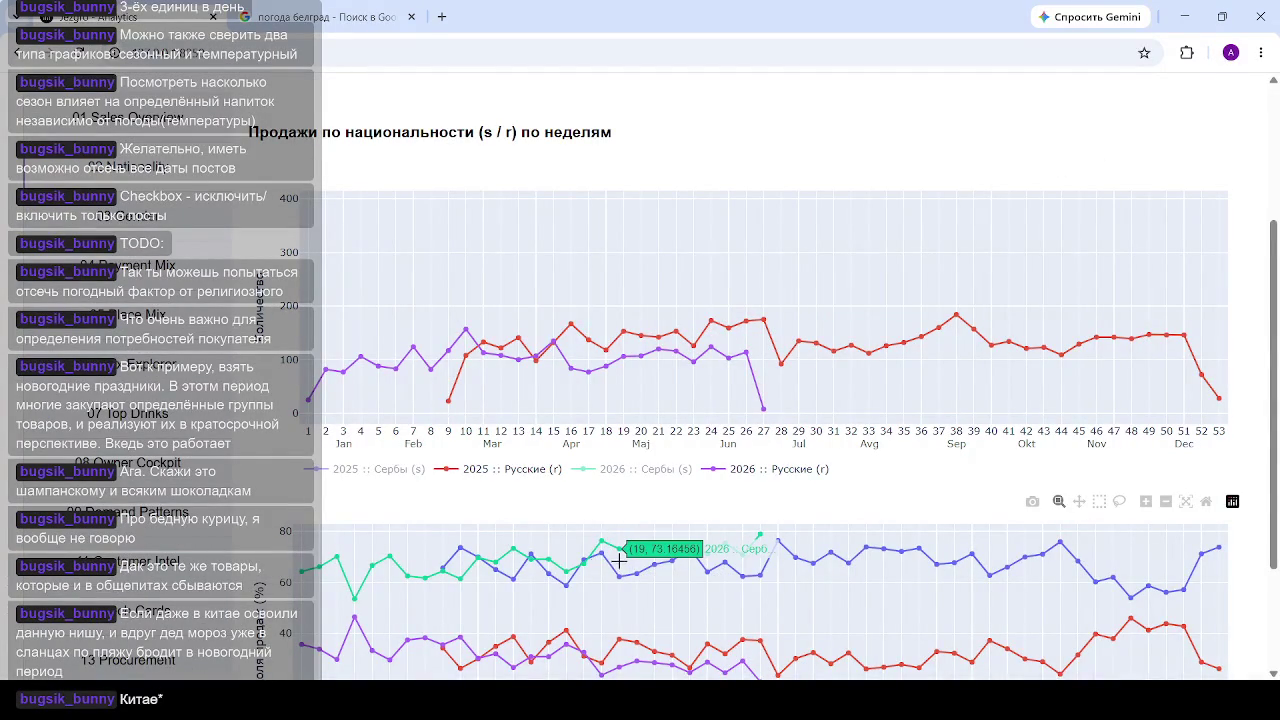
{"action": "left_click", "coordinate": [379, 469]}
{"action": "left_click", "coordinate": [513, 474]}
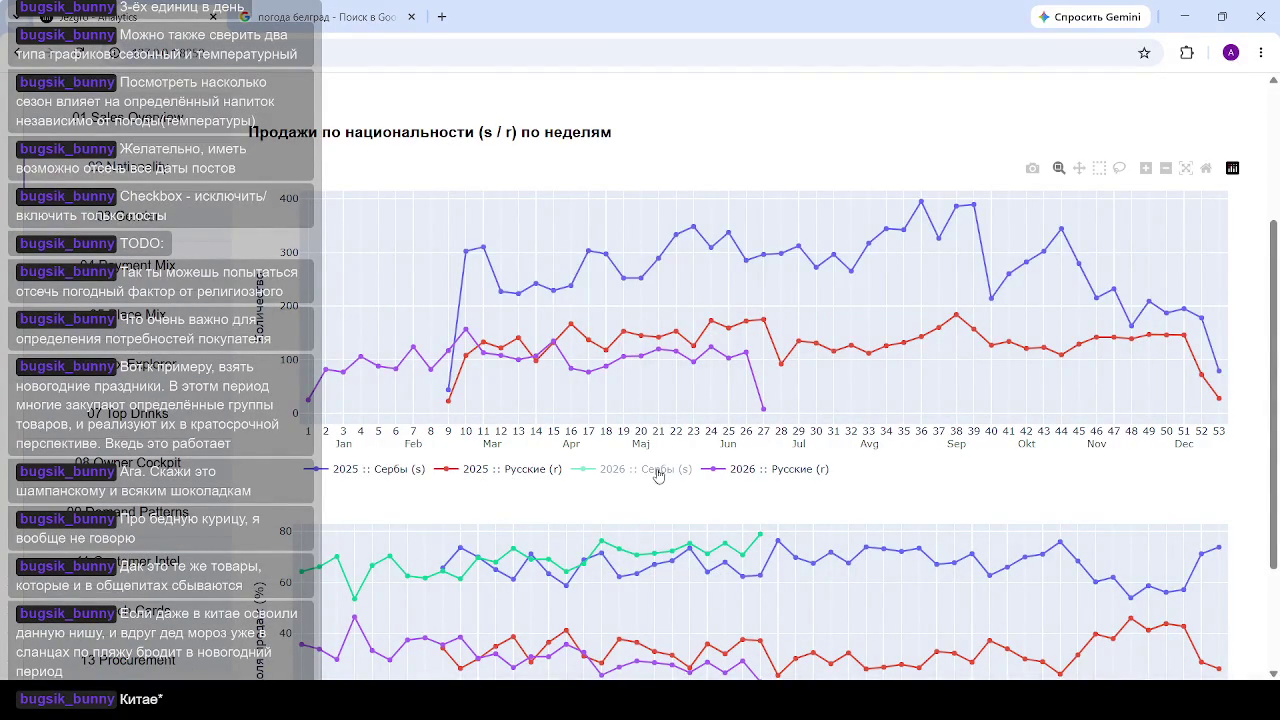
{"action": "left_click", "coordinate": [753, 470]}
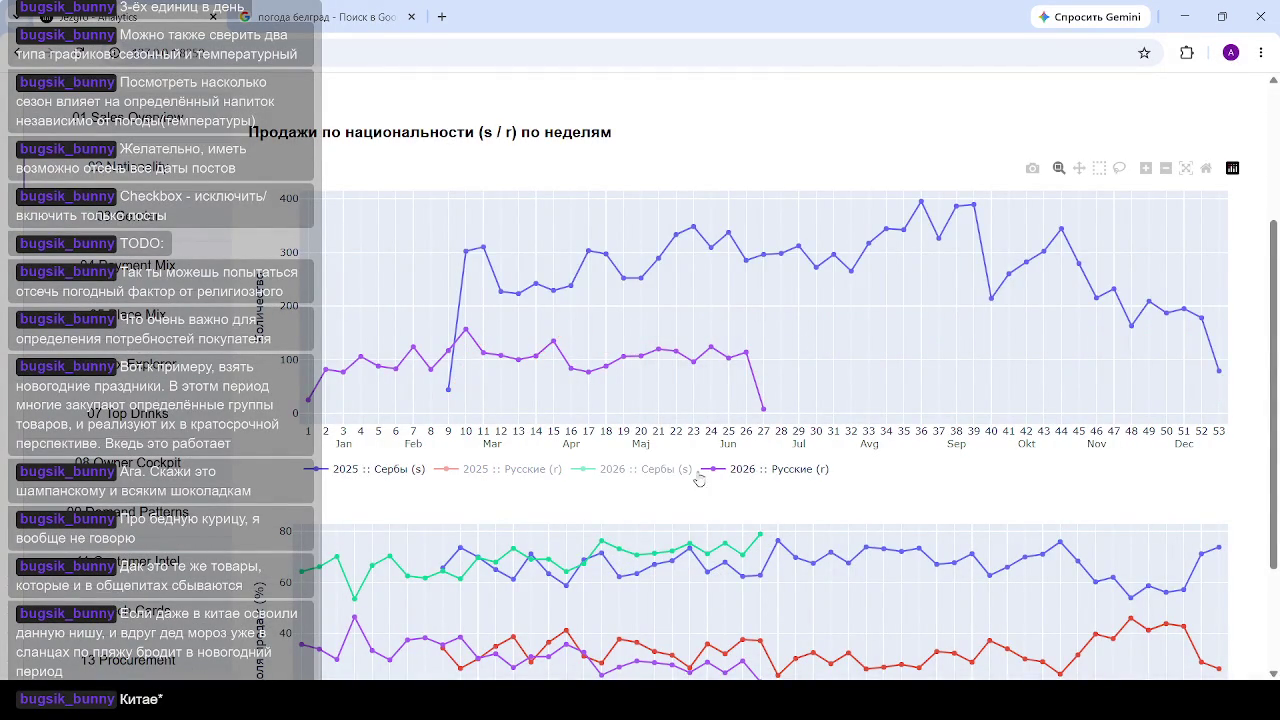
{"action": "left_click", "coordinate": [628, 470]}
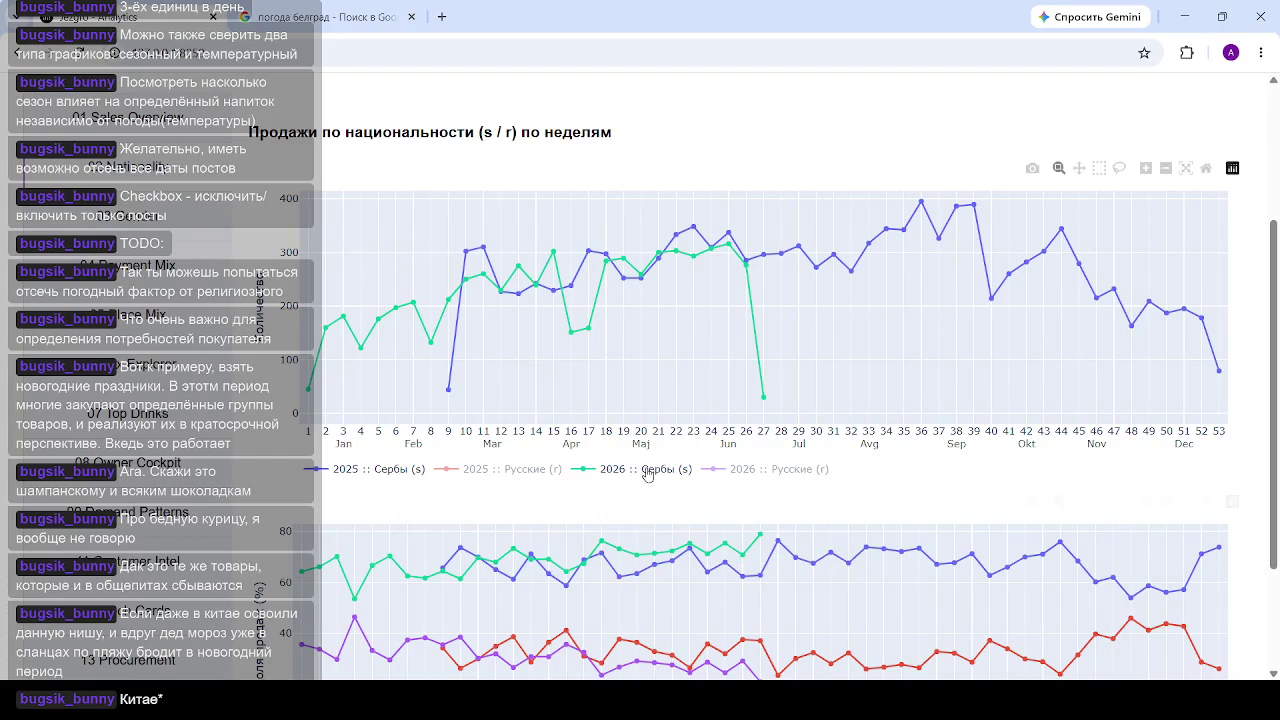
Step: Bring back the 2025 and 2026 Russians lines so all four series show
{"action": "left_click", "coordinate": [492, 469]}
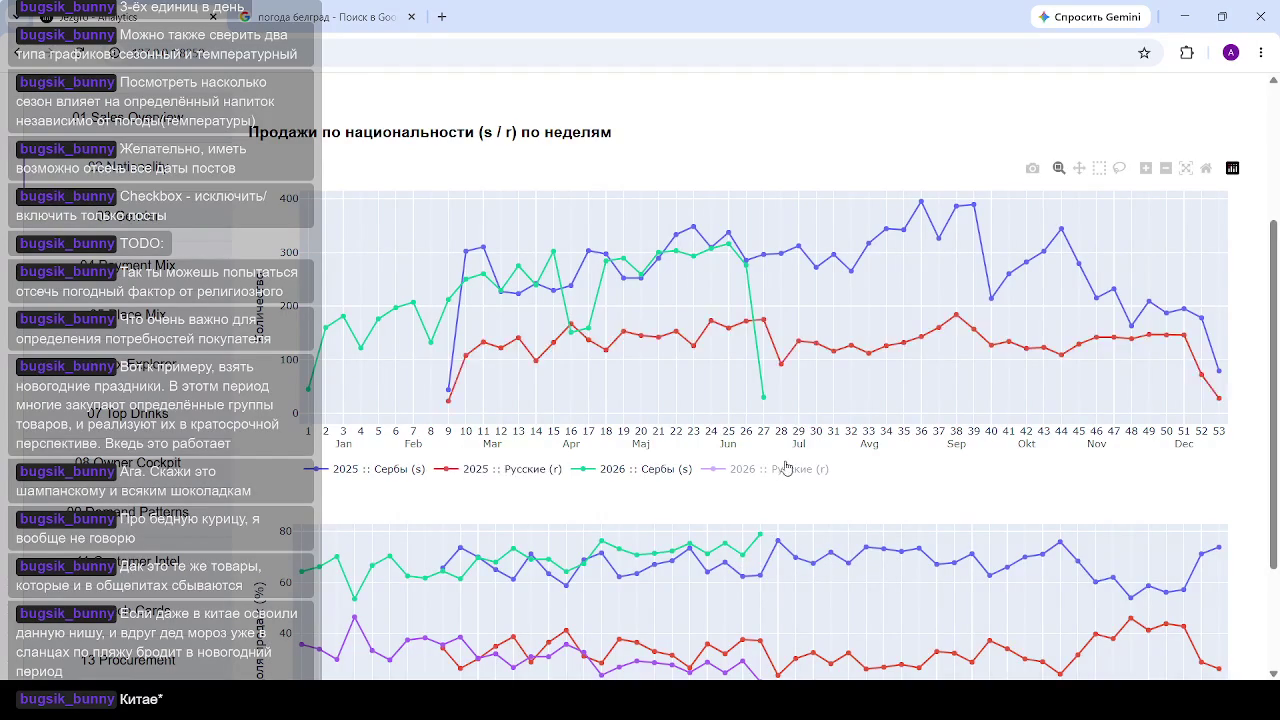
{"action": "left_click", "coordinate": [764, 470]}
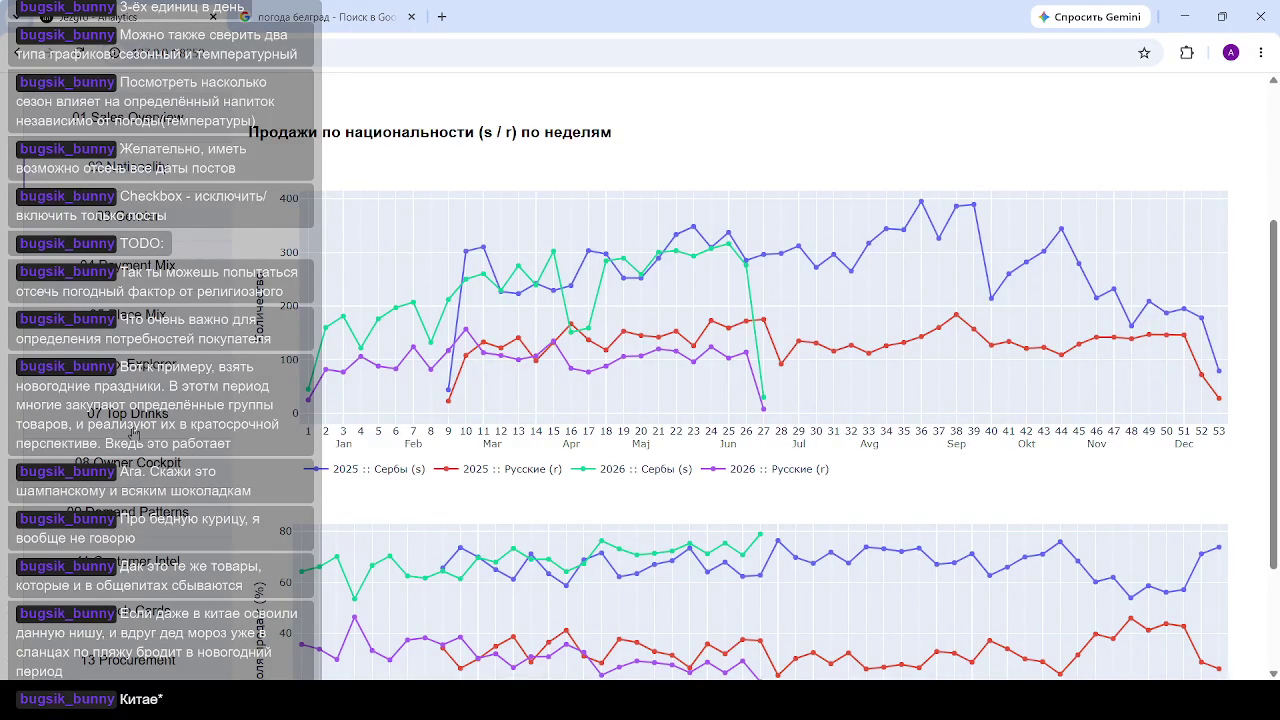
{"action": "scroll", "coordinate": [143, 392], "scroll_direction": "down", "scroll_amount": 1}
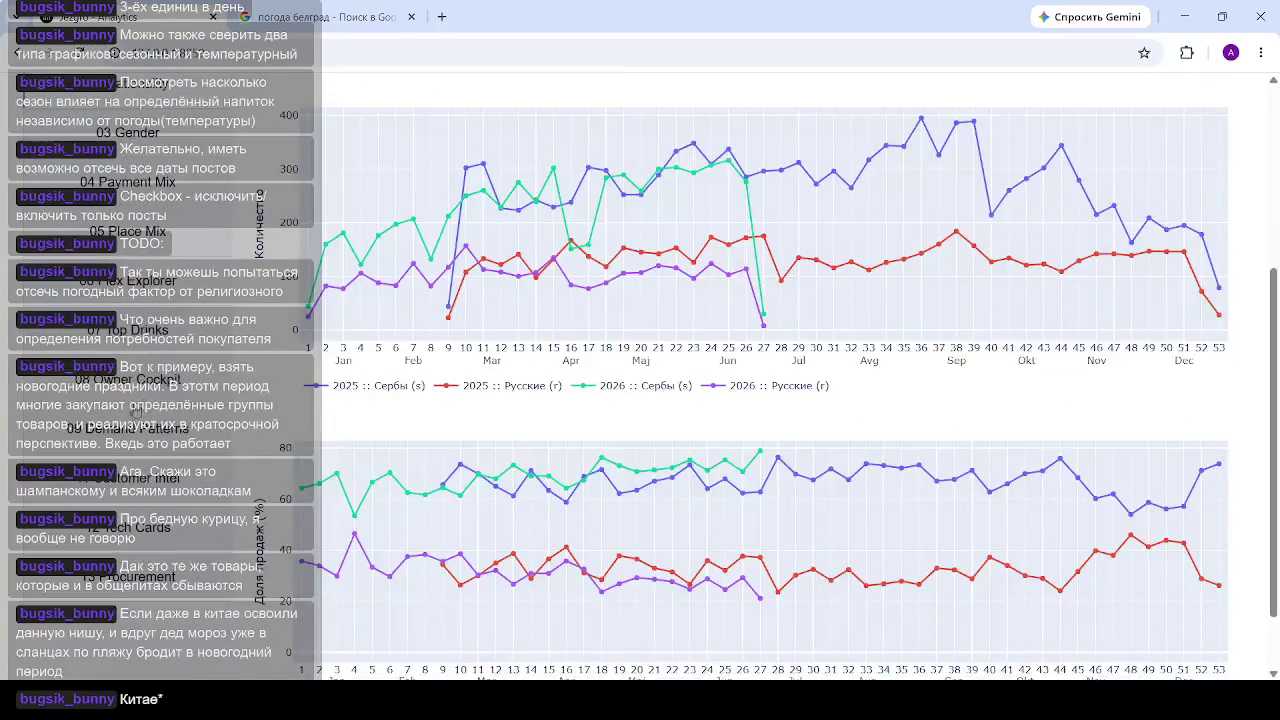
{"action": "left_click", "coordinate": [148, 290]}
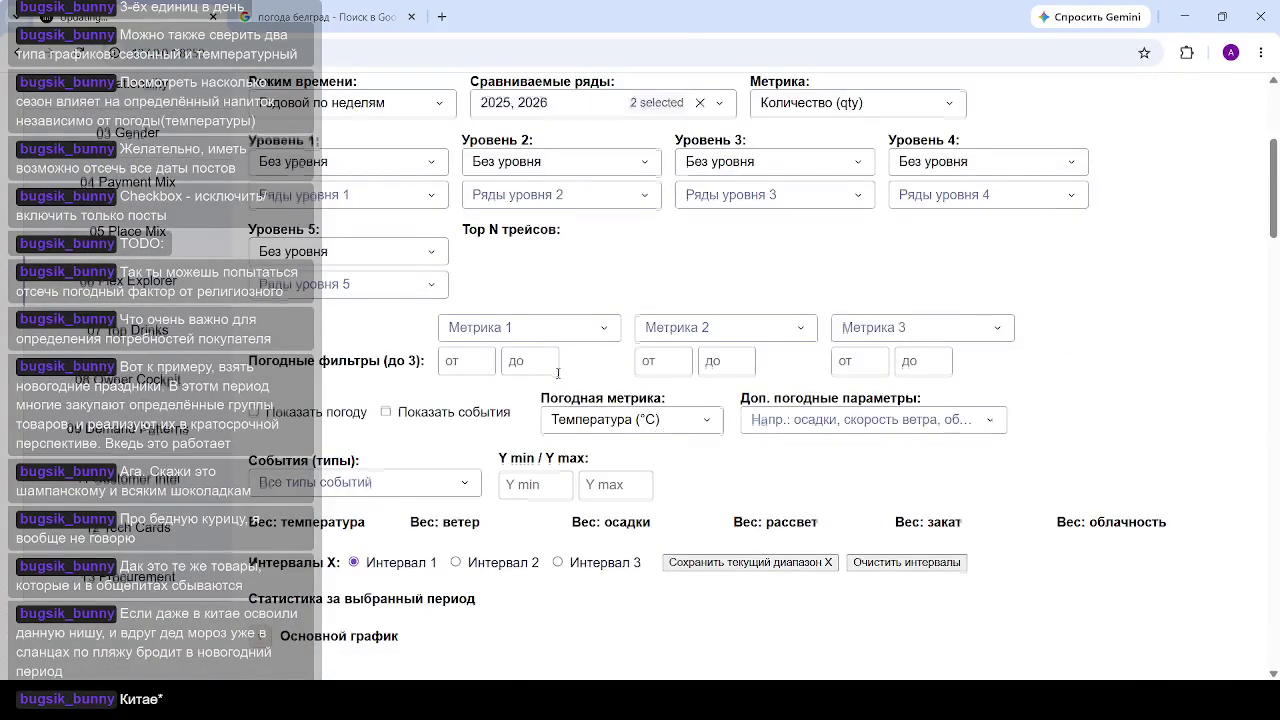
Step: Switch to Сквозной по неделям and break Уровень 1 down by nationality_code
{"action": "left_click", "coordinate": [392, 416]}
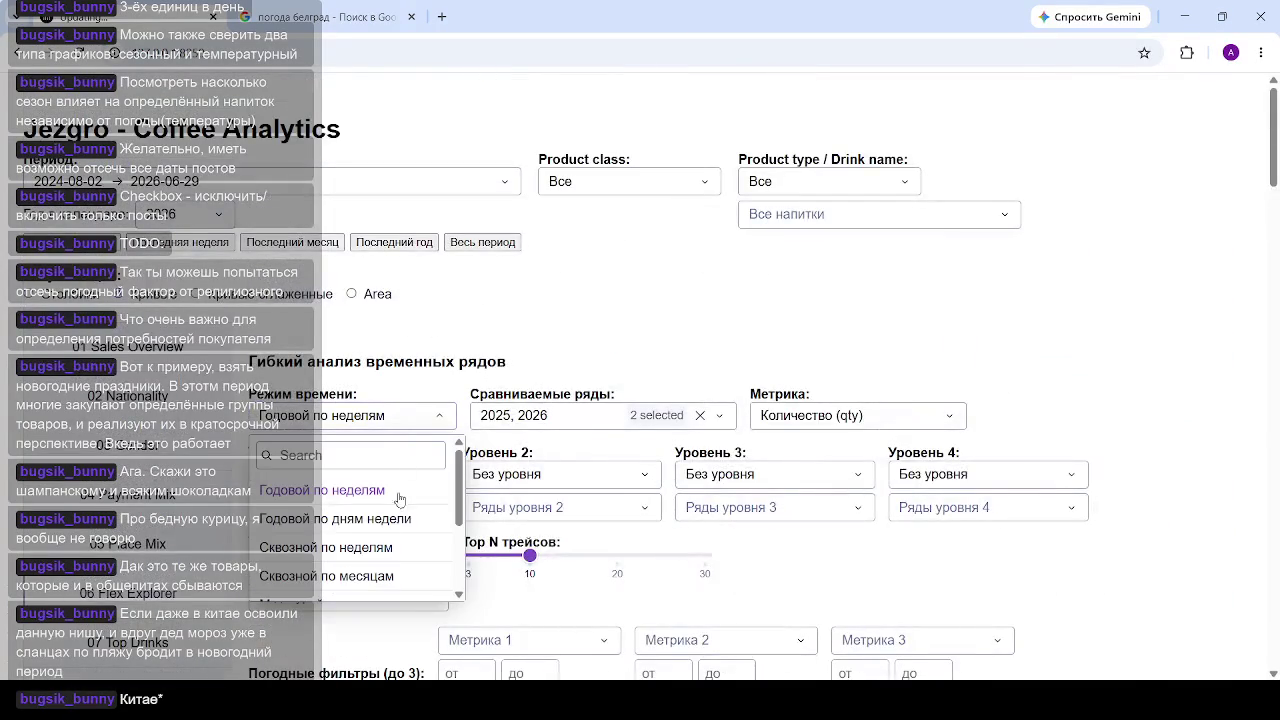
{"action": "left_click", "coordinate": [395, 549]}
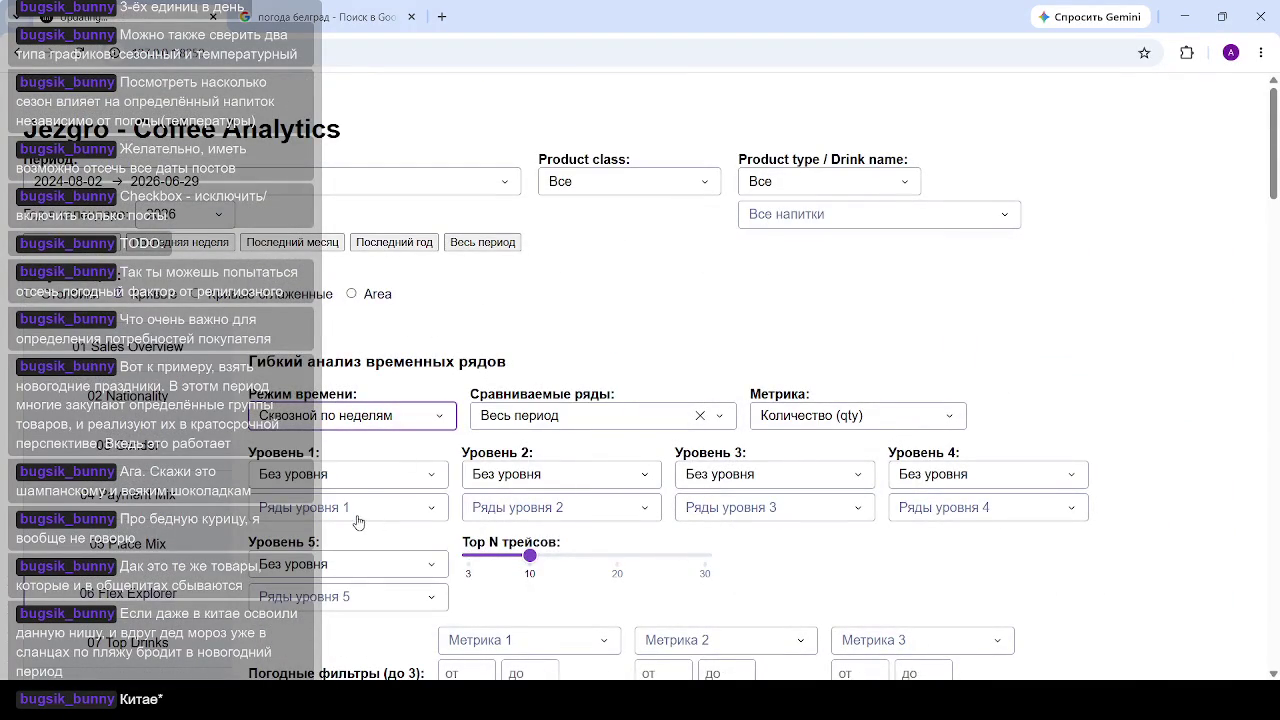
{"action": "left_click", "coordinate": [362, 477]}
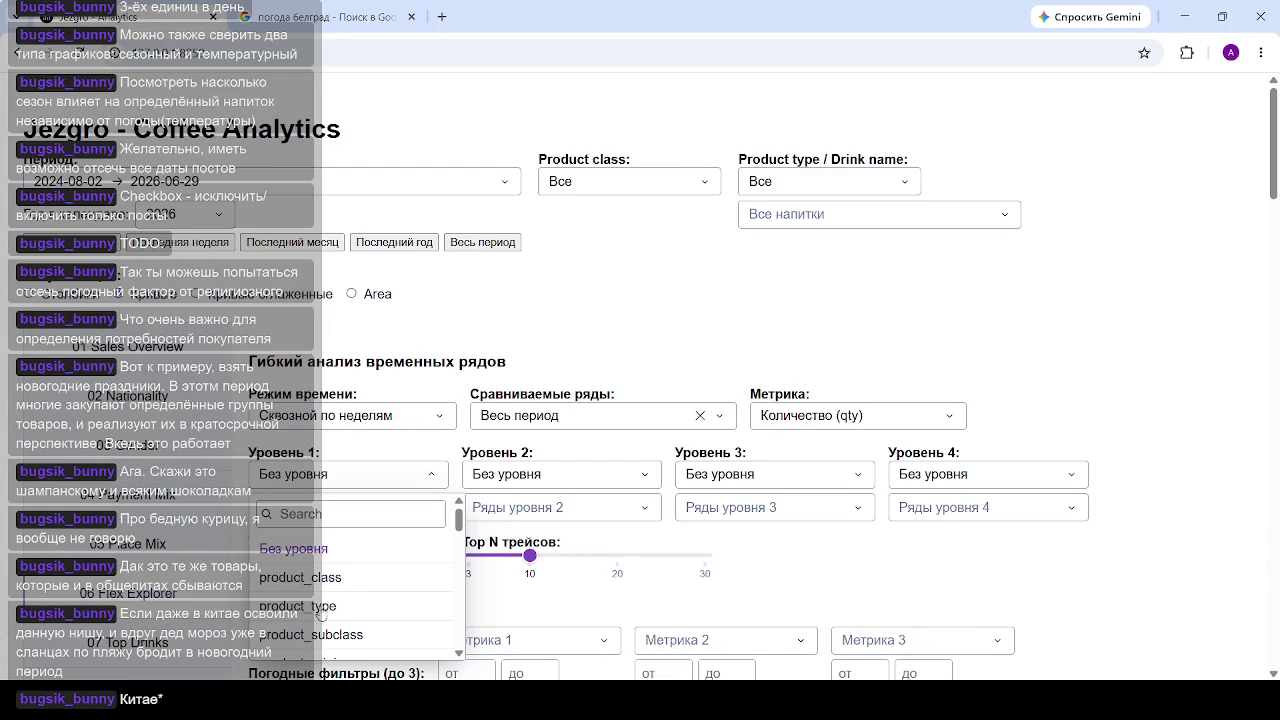
{"action": "scroll", "coordinate": [346, 600], "scroll_direction": "down", "scroll_amount": 5}
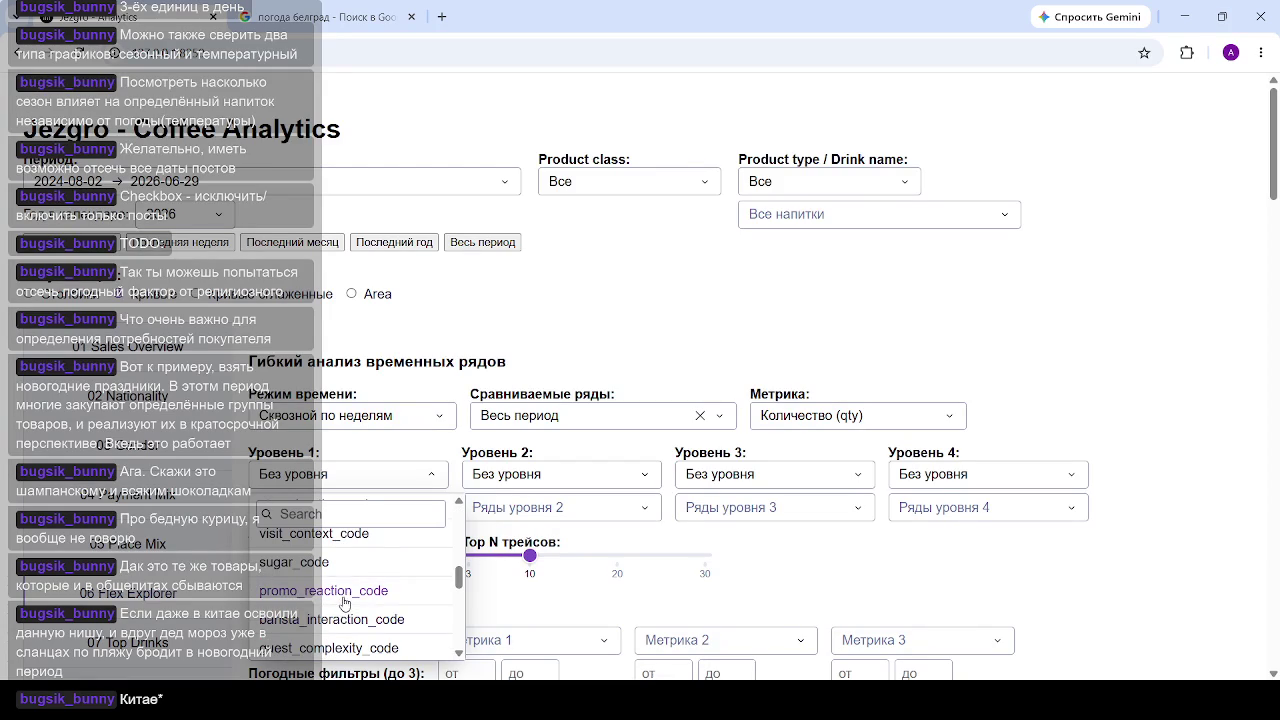
{"action": "scroll", "coordinate": [344, 600], "scroll_direction": "up", "scroll_amount": 2}
{"action": "scroll", "coordinate": [335, 595], "scroll_direction": "up", "scroll_amount": 1}
{"action": "scroll", "coordinate": [325, 590], "scroll_direction": "up", "scroll_amount": 1}
{"action": "scroll", "coordinate": [318, 582], "scroll_direction": "up", "scroll_amount": 1}
{"action": "left_click", "coordinate": [331, 640]}
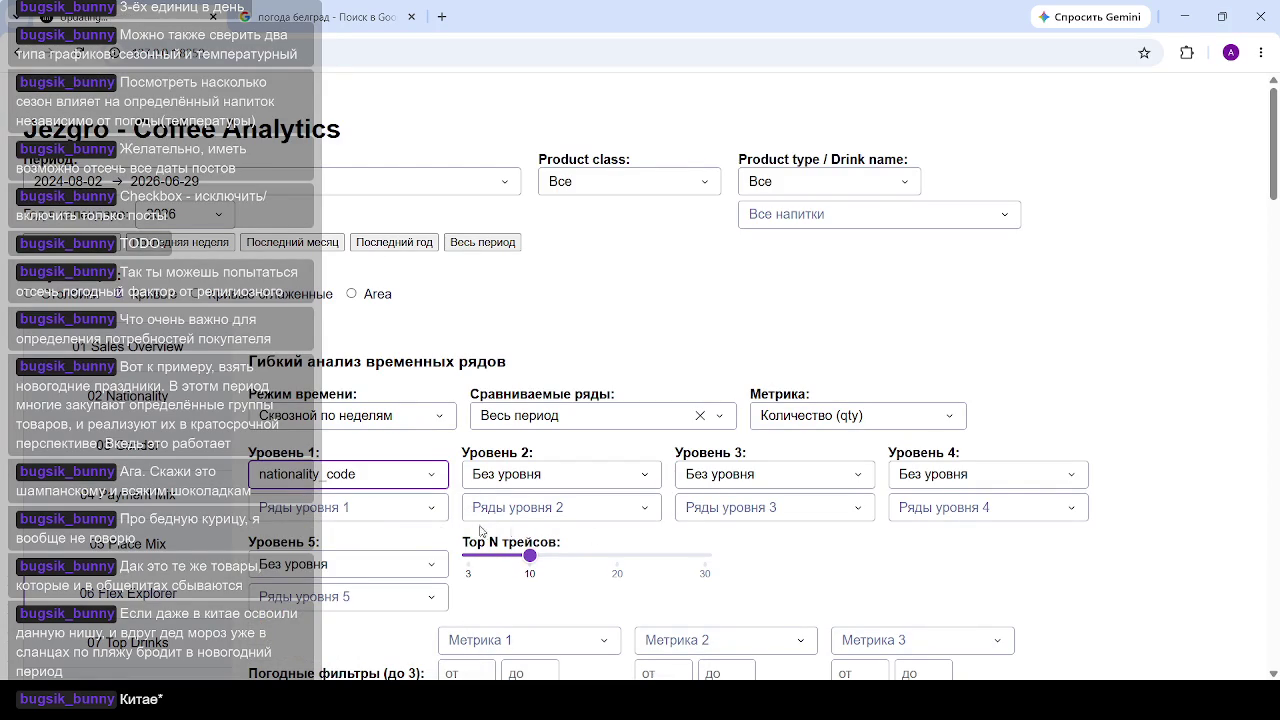
Step: Keep only the r series (8544) in Ряды уровня 1
{"action": "left_click", "coordinate": [354, 517]}
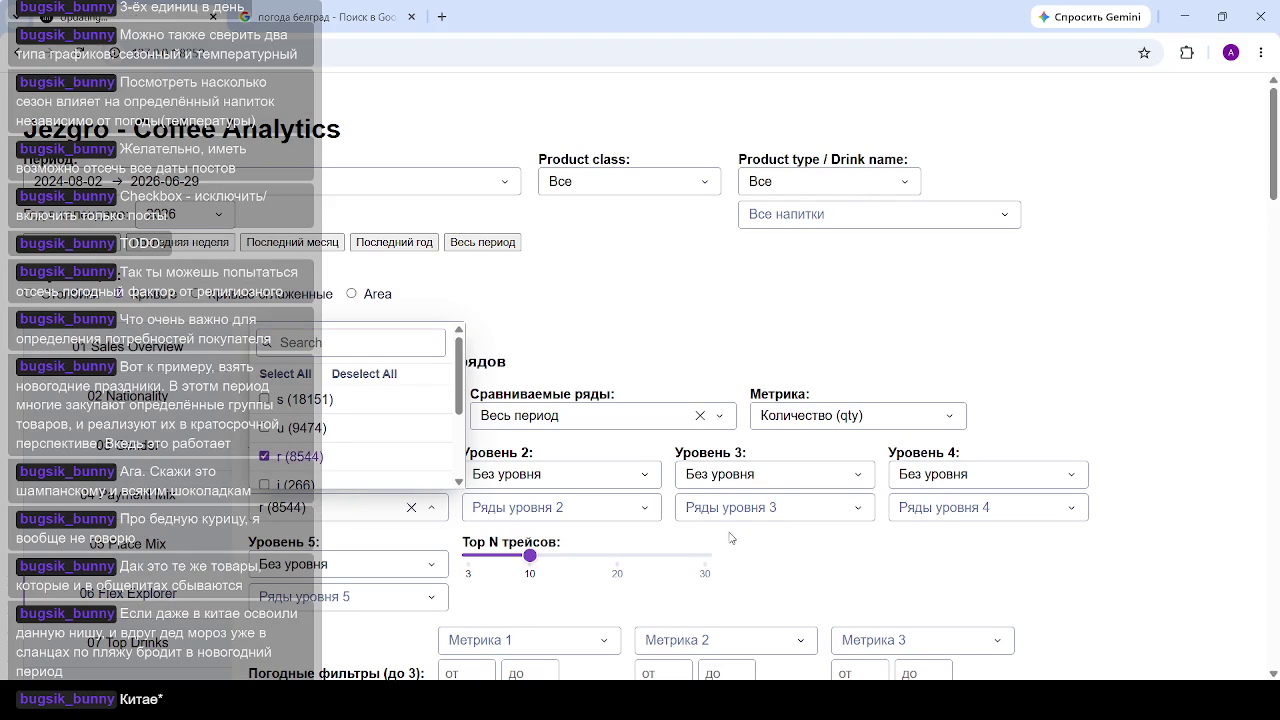
{"action": "left_click", "coordinate": [869, 307]}
{"action": "scroll", "coordinate": [700, 400], "scroll_direction": "down", "scroll_amount": 2}
{"action": "scroll", "coordinate": [600, 390], "scroll_direction": "down", "scroll_amount": 3}
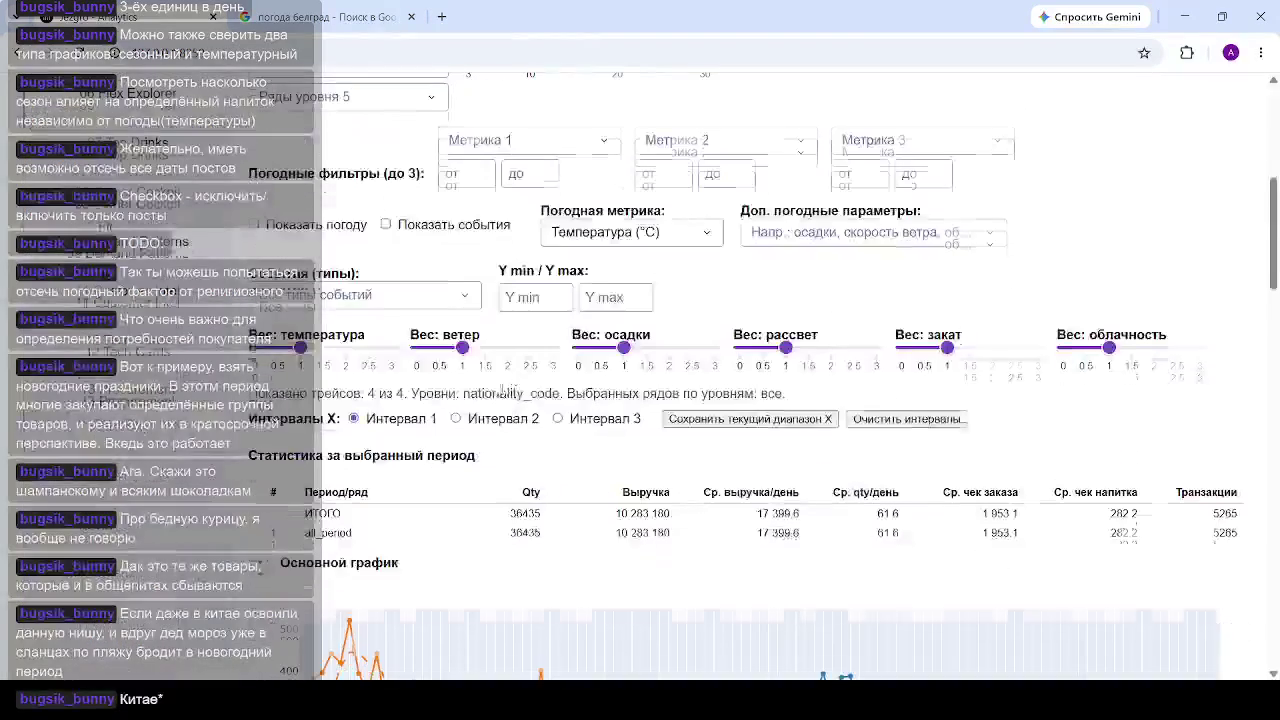
{"action": "left_click", "coordinate": [254, 224]}
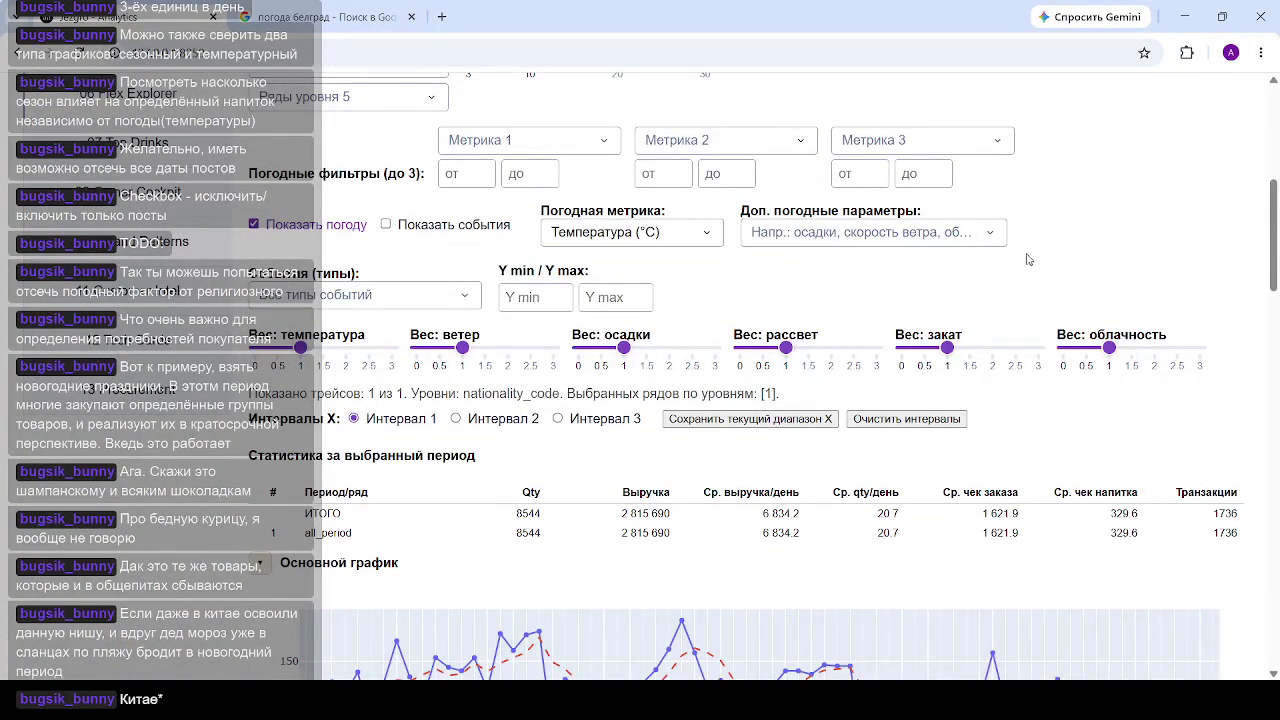
Step: Scroll down to the r series' temperature correlation scatter (r = −0.34) and back to the controls
{"action": "scroll", "coordinate": [928, 245], "scroll_direction": "down", "scroll_amount": 5}
{"action": "scroll", "coordinate": [928, 242], "scroll_direction": "down", "scroll_amount": 2}
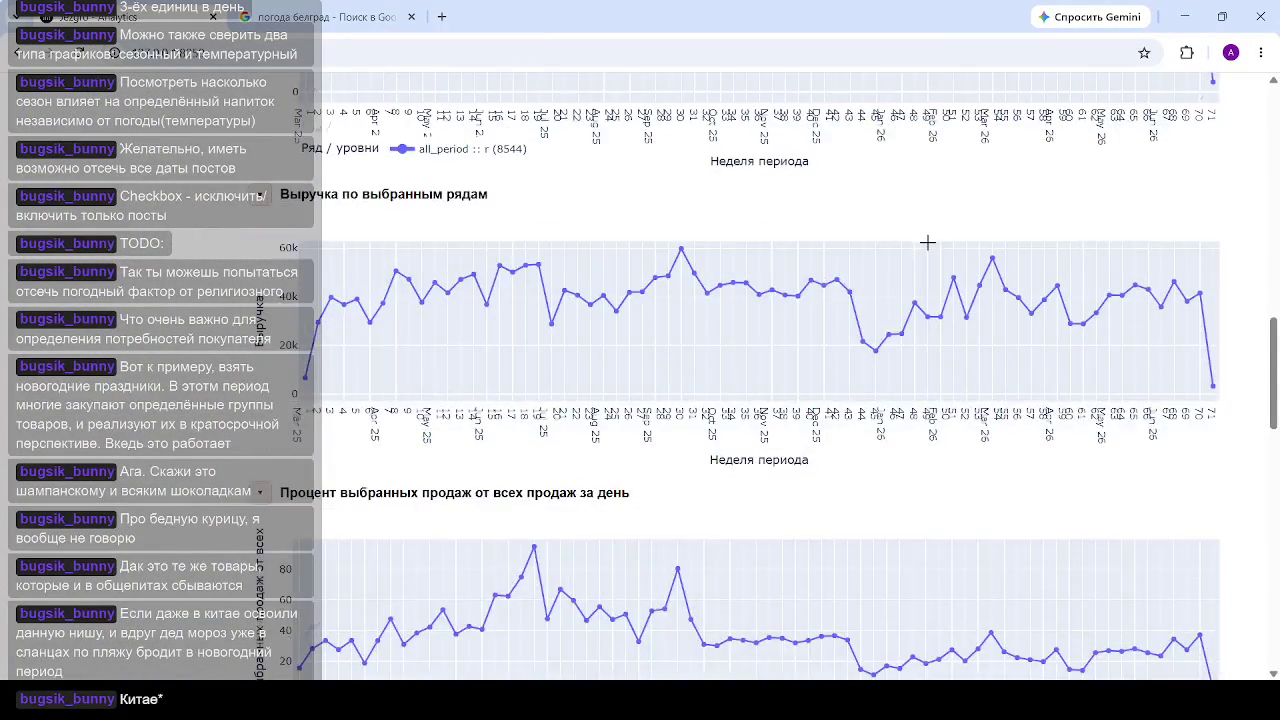
{"action": "scroll", "coordinate": [928, 243], "scroll_direction": "down", "scroll_amount": 3}
{"action": "scroll", "coordinate": [920, 255], "scroll_direction": "down", "scroll_amount": 2}
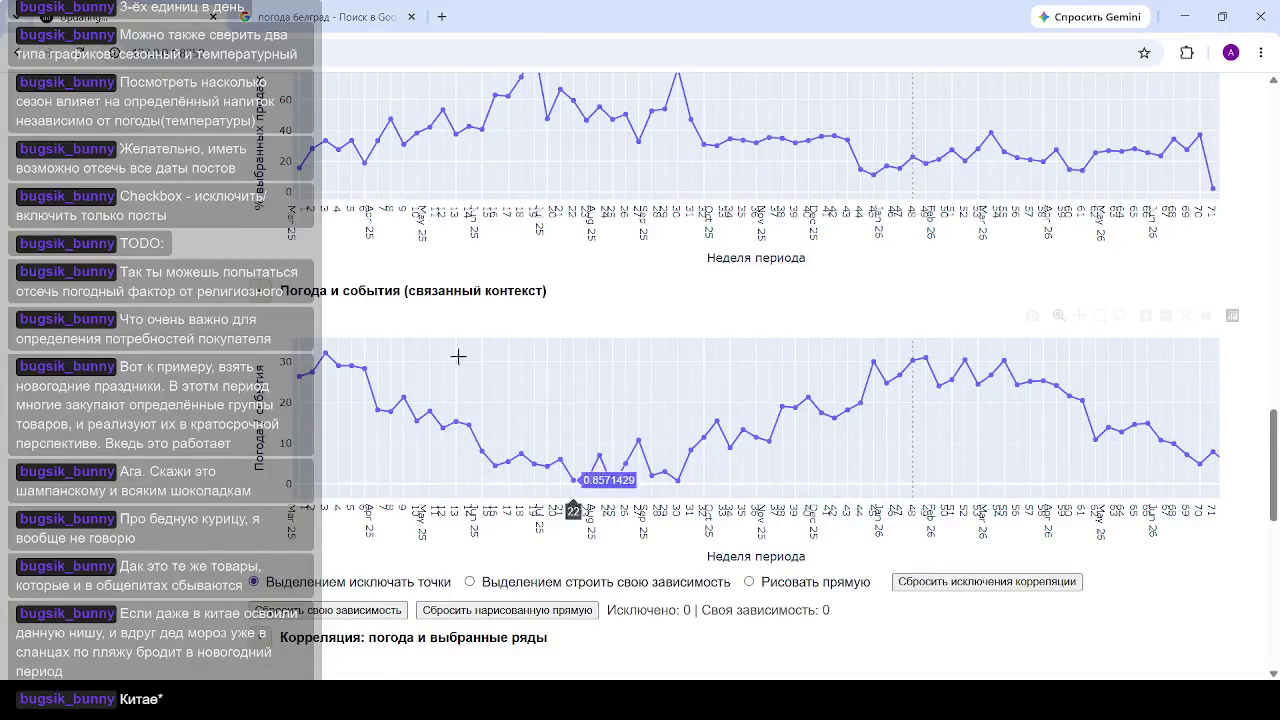
{"action": "scroll", "coordinate": [540, 460], "scroll_direction": "up", "scroll_amount": 4}
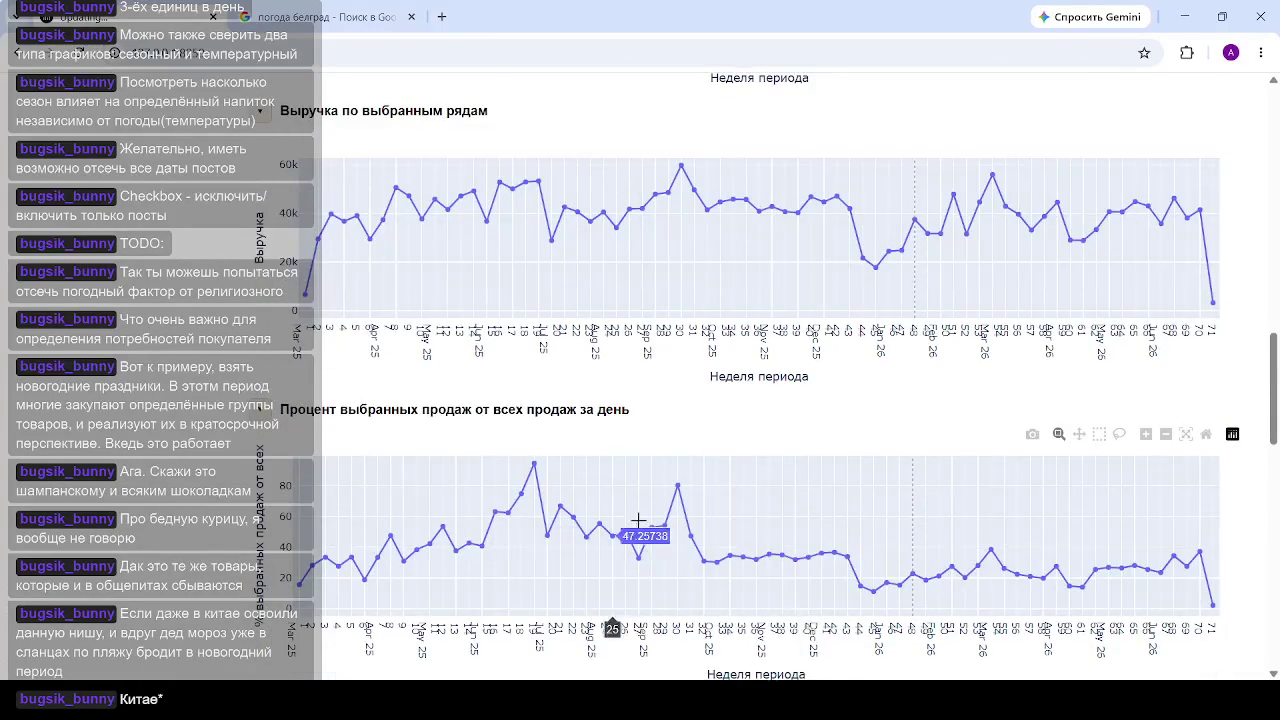
{"action": "scroll", "coordinate": [638, 521], "scroll_direction": "down", "scroll_amount": 4}
{"action": "scroll", "coordinate": [630, 460], "scroll_direction": "down", "scroll_amount": 4}
{"action": "scroll", "coordinate": [619, 390], "scroll_direction": "up", "scroll_amount": 2}
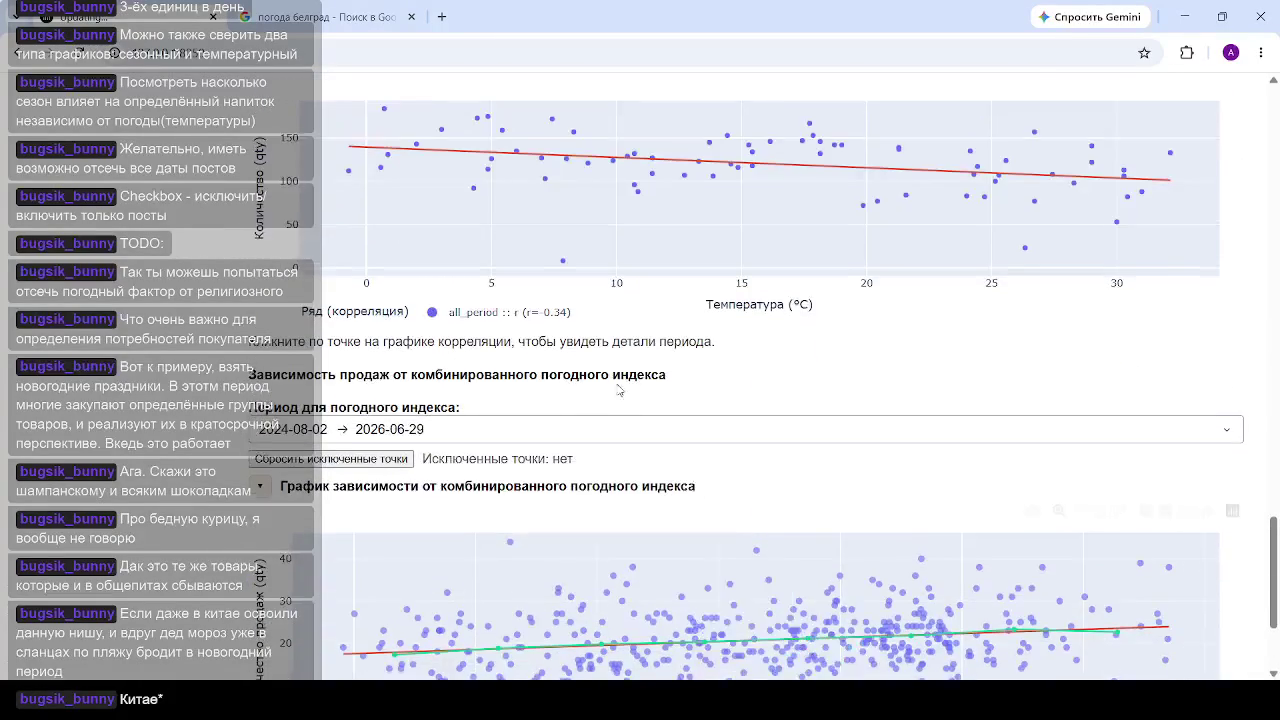
{"action": "scroll", "coordinate": [619, 390], "scroll_direction": "up", "scroll_amount": 2}
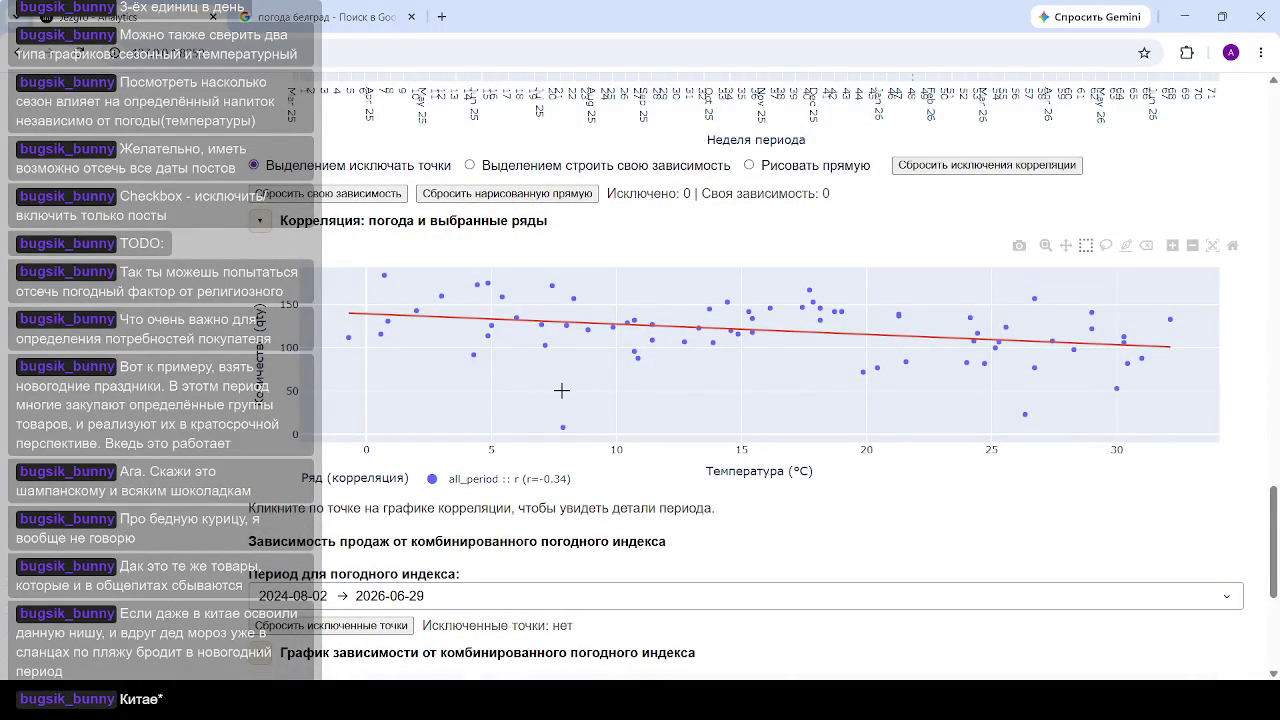
{"action": "scroll", "coordinate": [561, 390], "scroll_direction": "down", "scroll_amount": 4}
{"action": "scroll", "coordinate": [562, 395], "scroll_direction": "up", "scroll_amount": 5}
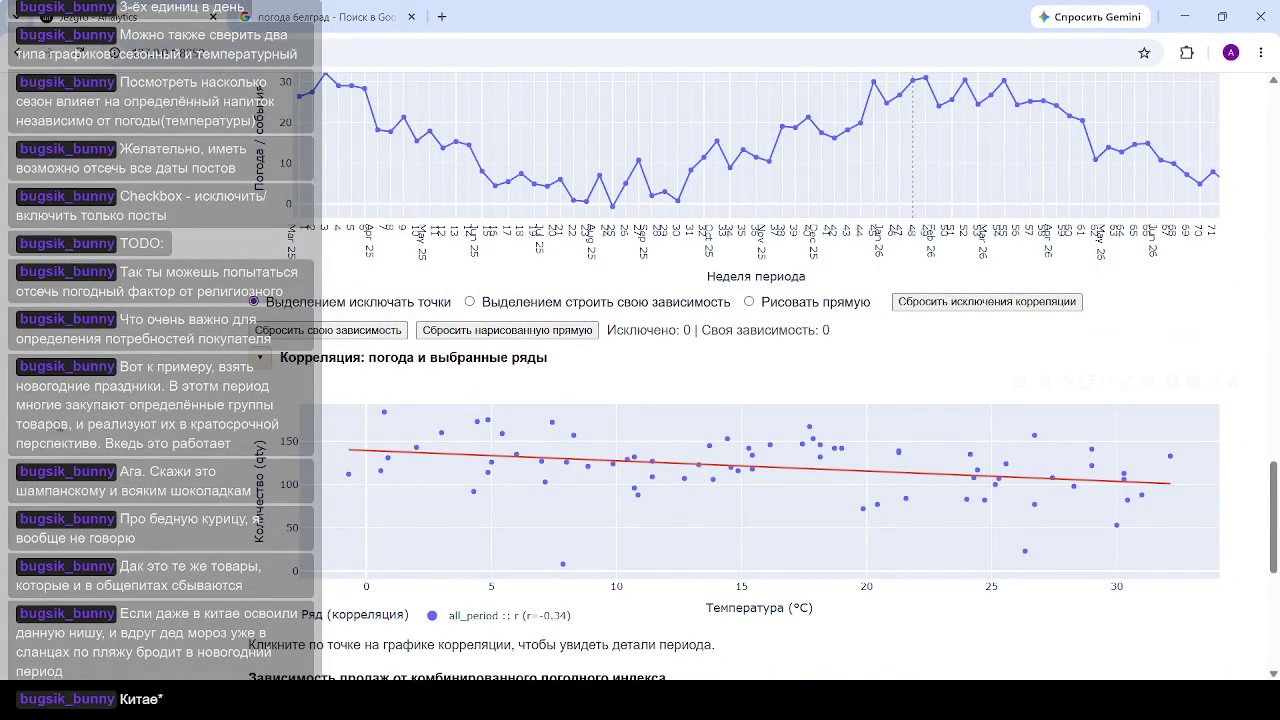
{"action": "scroll", "coordinate": [514, 488], "scroll_direction": "up", "scroll_amount": 5}
{"action": "scroll", "coordinate": [514, 488], "scroll_direction": "up", "scroll_amount": 5}
{"action": "scroll", "coordinate": [514, 488], "scroll_direction": "up", "scroll_amount": 5}
{"action": "scroll", "coordinate": [391, 366], "scroll_direction": "up", "scroll_amount": 3}
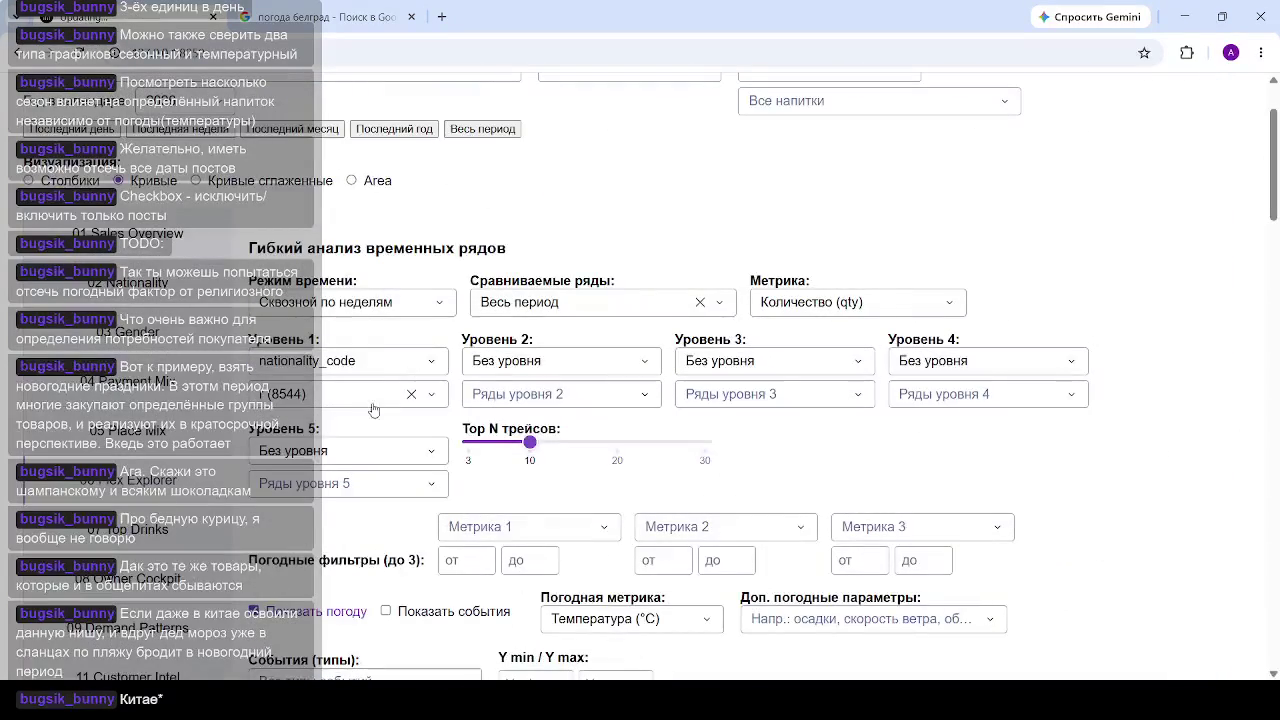
{"action": "left_click", "coordinate": [385, 396]}
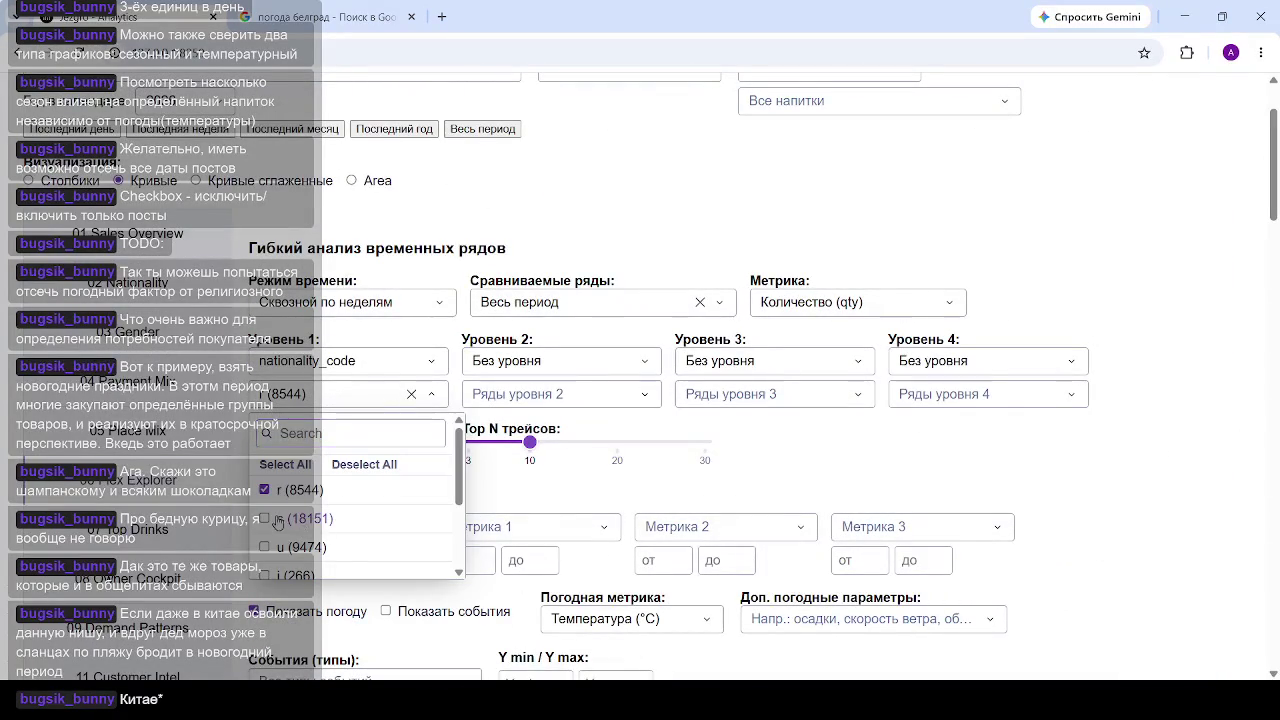
{"action": "left_click", "coordinate": [279, 521]}
{"action": "left_click", "coordinate": [1172, 457]}
{"action": "scroll", "coordinate": [890, 367], "scroll_direction": "down", "scroll_amount": 5}
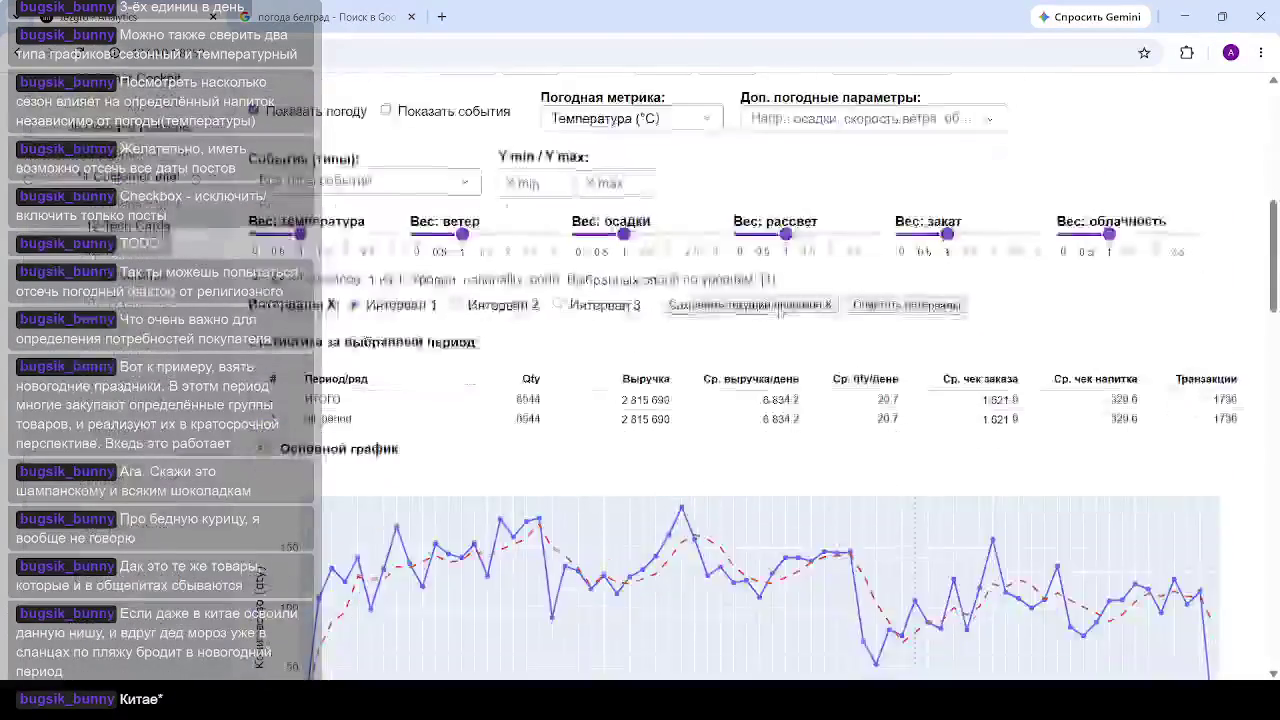
{"action": "scroll", "coordinate": [850, 350], "scroll_direction": "down", "scroll_amount": 5}
{"action": "scroll", "coordinate": [810, 330], "scroll_direction": "down", "scroll_amount": 5}
{"action": "scroll", "coordinate": [780, 313], "scroll_direction": "down", "scroll_amount": 5}
{"action": "scroll", "coordinate": [780, 313], "scroll_direction": "down", "scroll_amount": 2}
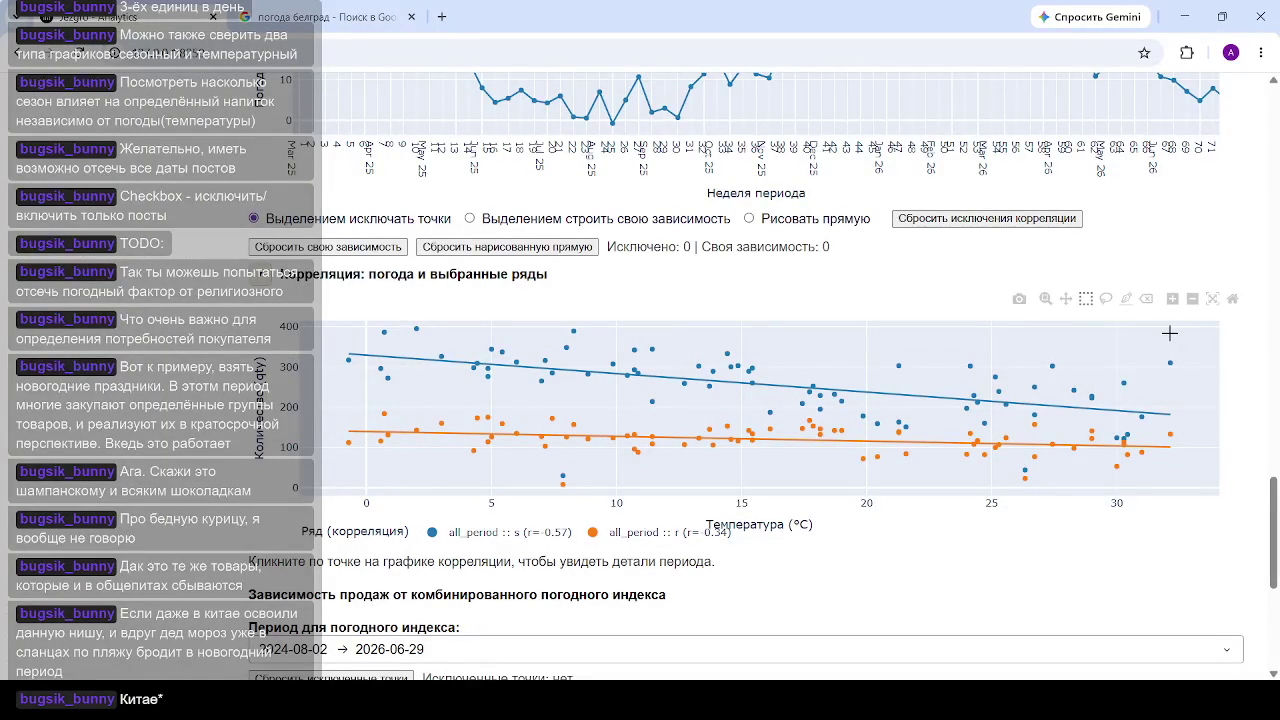
{"action": "scroll", "coordinate": [1169, 333], "scroll_direction": "up", "scroll_amount": 1}
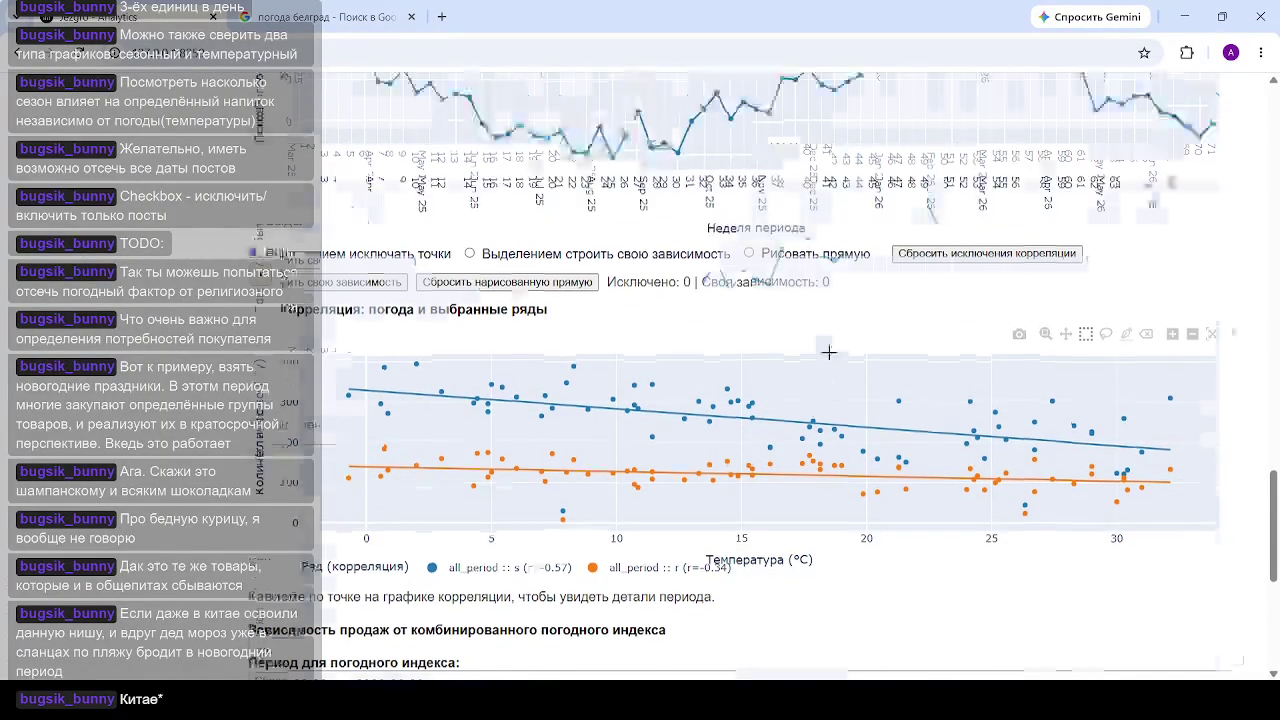
{"action": "scroll", "coordinate": [1169, 333], "scroll_direction": "up", "scroll_amount": 5}
{"action": "scroll", "coordinate": [1169, 333], "scroll_direction": "up", "scroll_amount": 5}
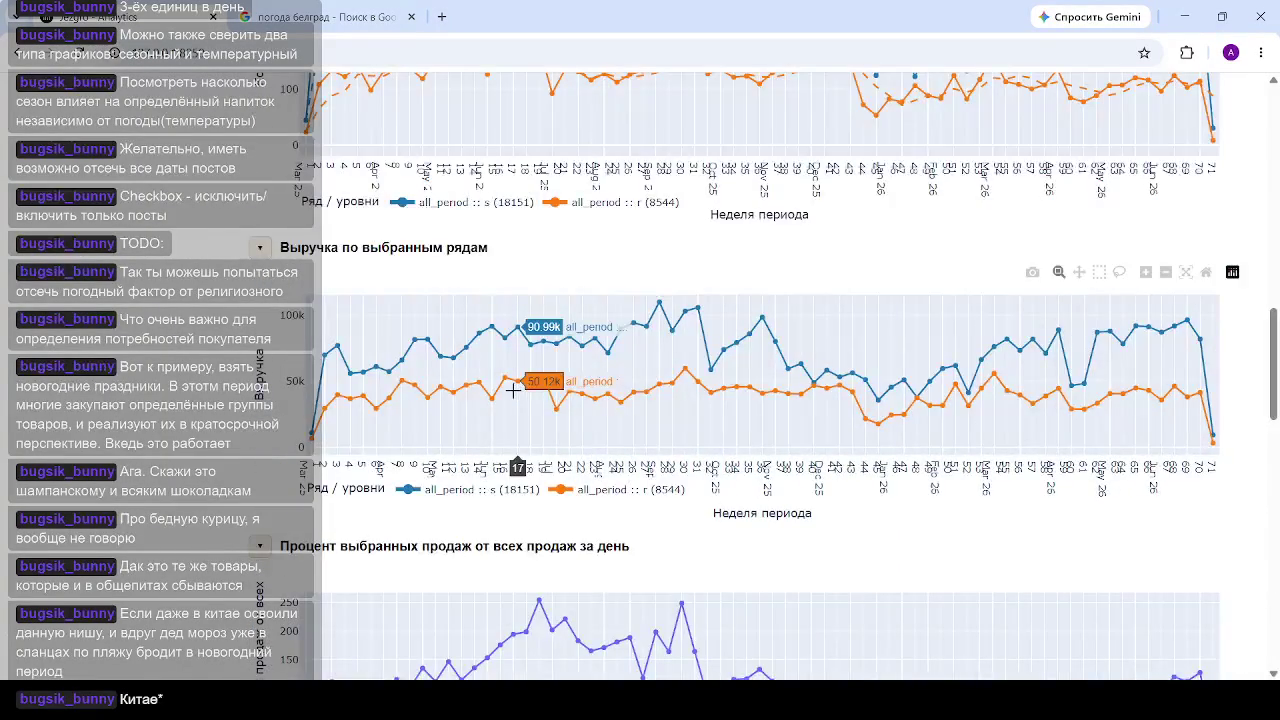
{"action": "scroll", "coordinate": [513, 390], "scroll_direction": "up", "scroll_amount": 1}
{"action": "scroll", "coordinate": [513, 390], "scroll_direction": "up", "scroll_amount": 3}
{"action": "scroll", "coordinate": [513, 390], "scroll_direction": "up", "scroll_amount": 1}
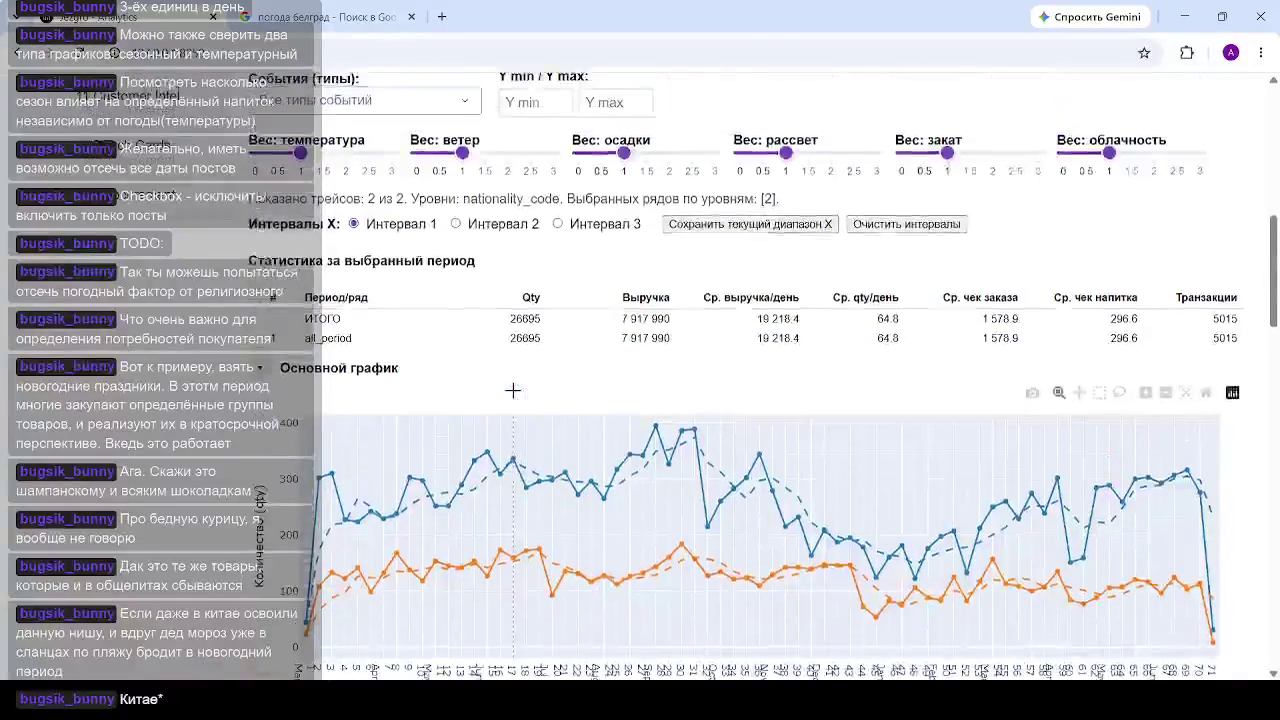
{"action": "scroll", "coordinate": [513, 390], "scroll_direction": "up", "scroll_amount": 2}
{"action": "scroll", "coordinate": [400, 395], "scroll_direction": "up", "scroll_amount": 4}
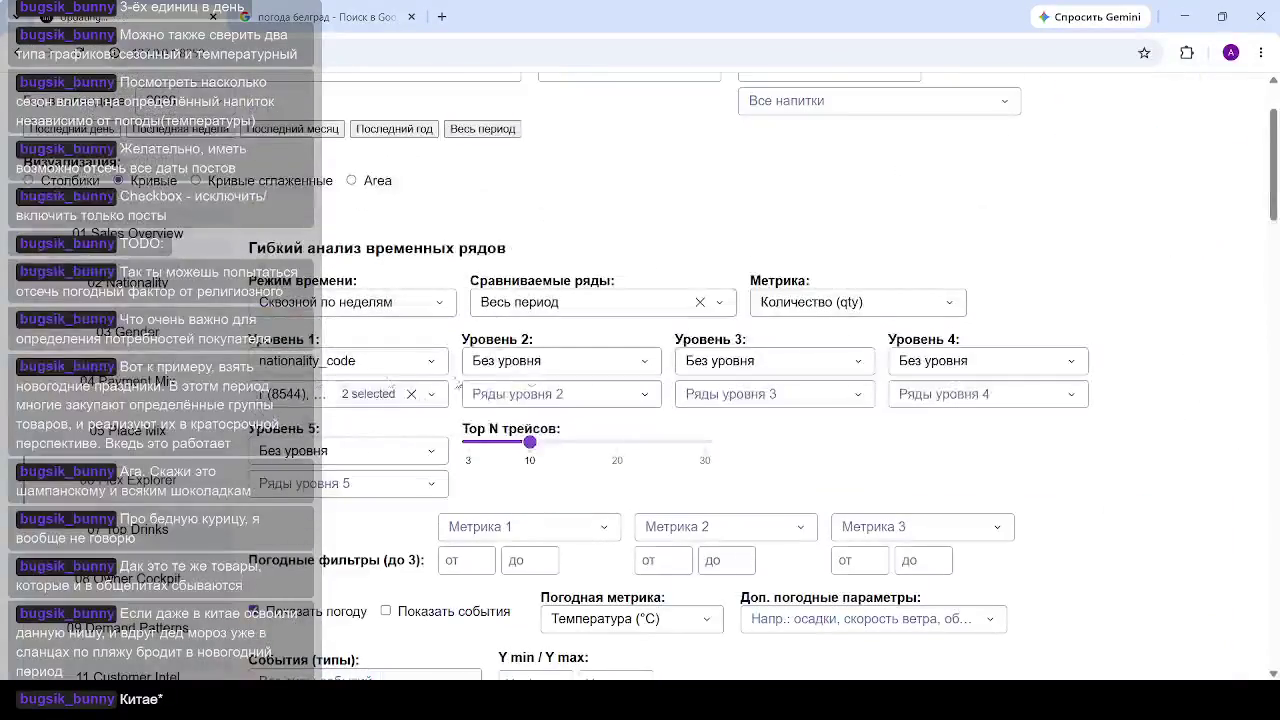
Step: Narrow Ряды уровня 1 to nationality s only by unchecking r (8544)
{"action": "left_click", "coordinate": [345, 398]}
{"action": "left_click", "coordinate": [265, 518]}
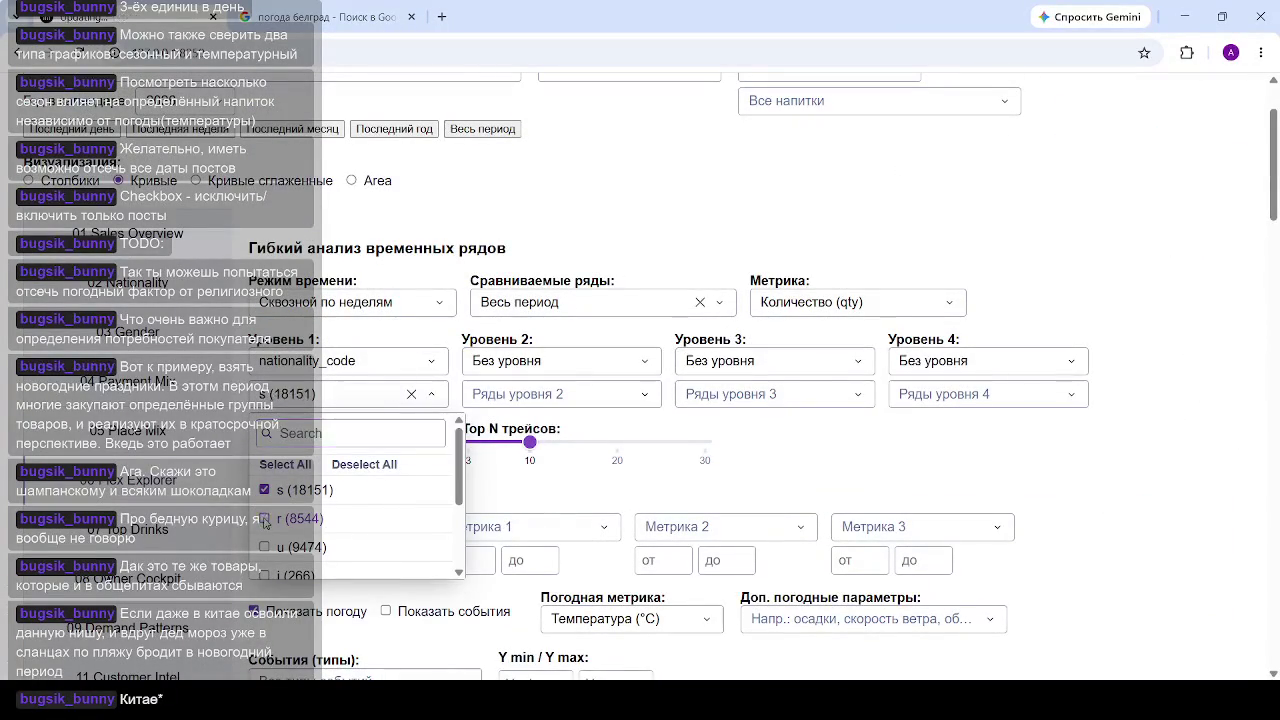
{"action": "left_click", "coordinate": [957, 493]}
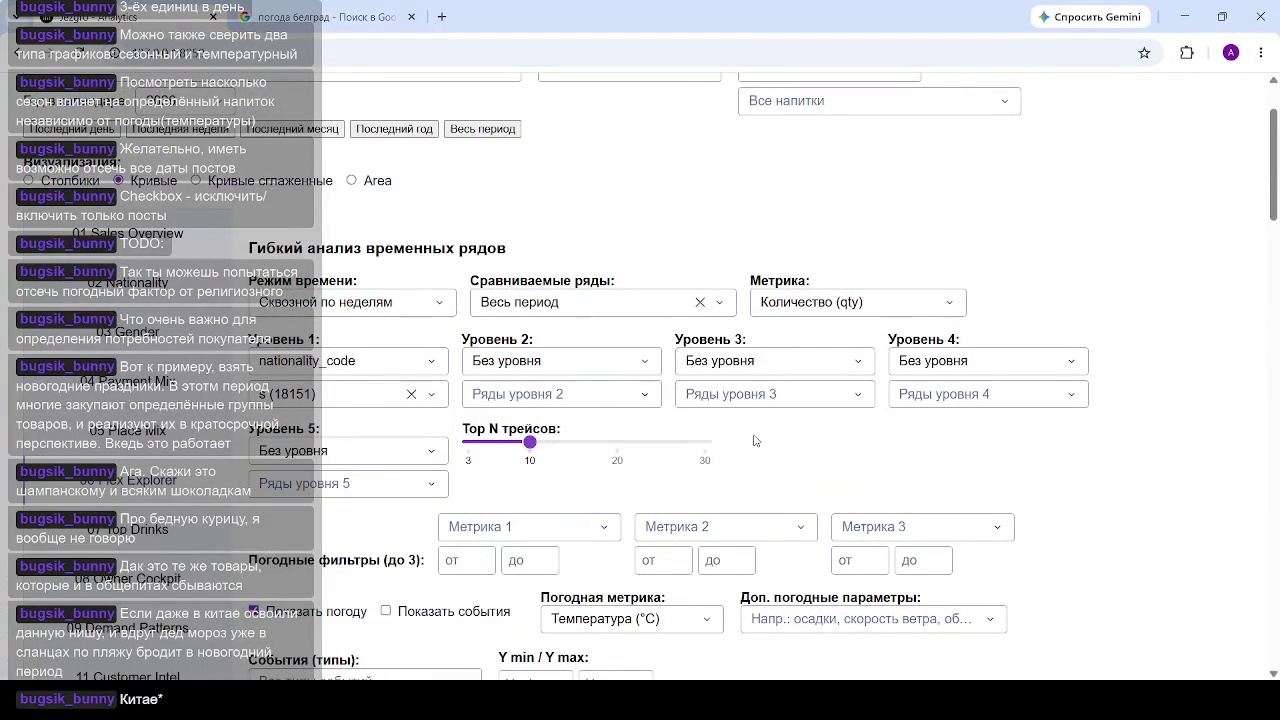
Step: Review the s correlation plot, then reload the app to its revenue summary start page
{"action": "scroll", "coordinate": [531, 410], "scroll_direction": "down", "scroll_amount": 10}
{"action": "scroll", "coordinate": [660, 435], "scroll_direction": "down", "scroll_amount": 5}
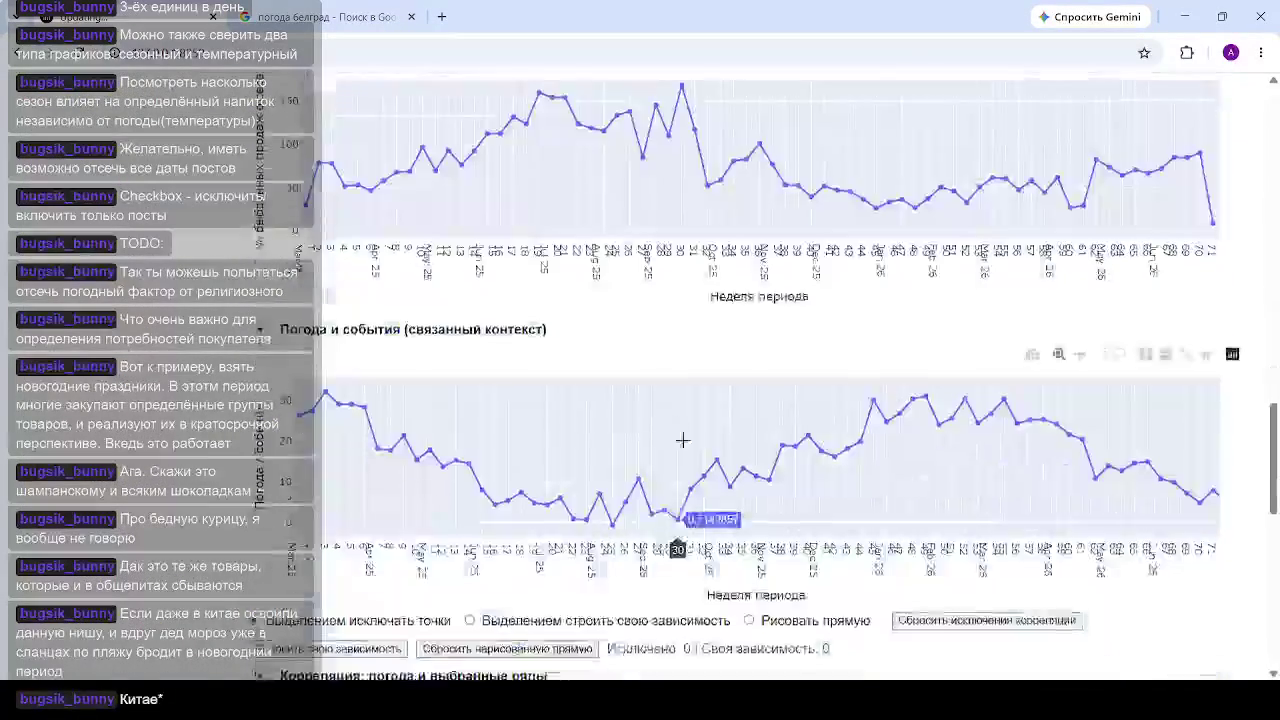
{"action": "scroll", "coordinate": [683, 443], "scroll_direction": "down", "scroll_amount": 5}
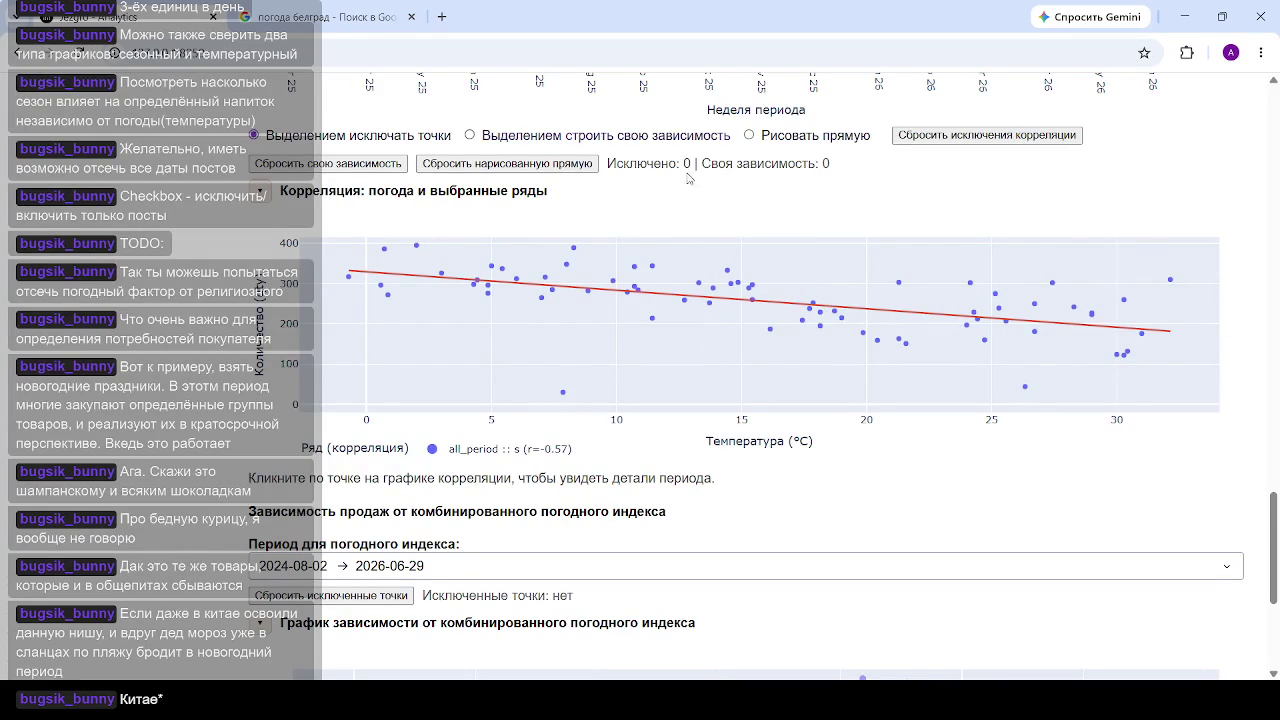
{"action": "left_click", "coordinate": [252, 55]}
{"action": "key", "text": "Return"}
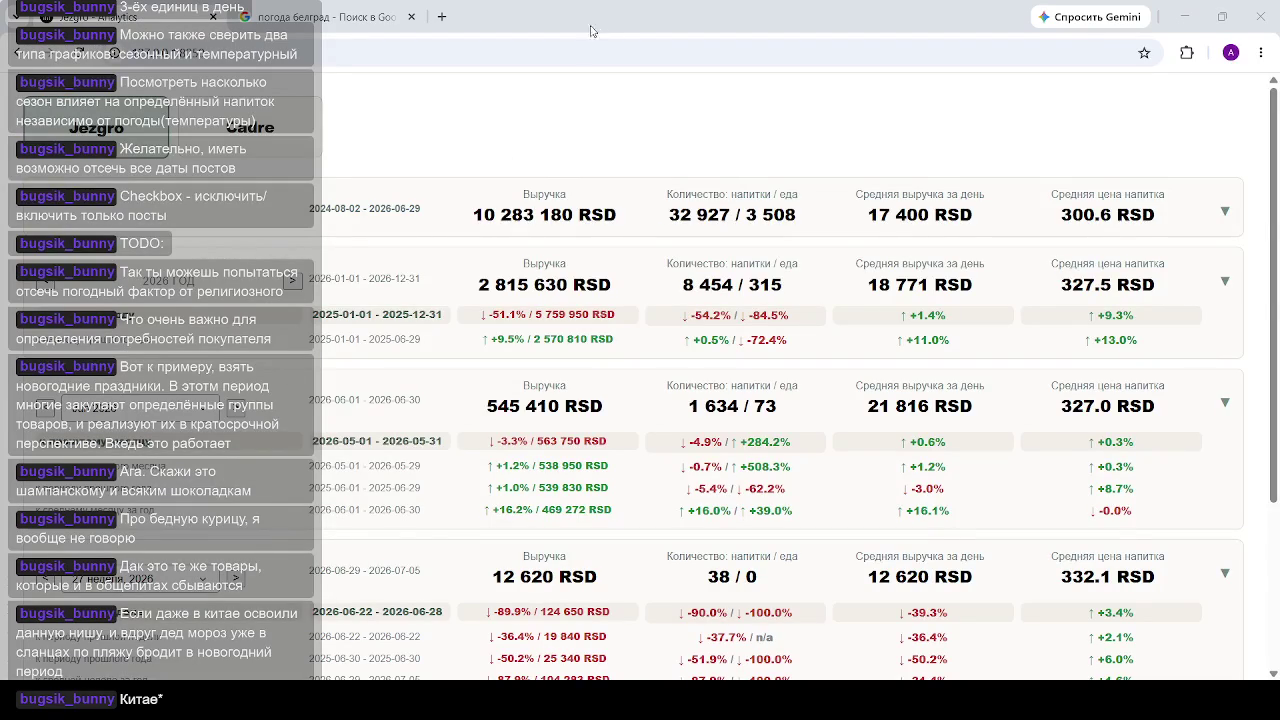
Step: Open the Jezgro analytics page and go to its 06 Flex Explorer section
{"action": "scroll", "coordinate": [596, 411], "scroll_direction": "down", "scroll_amount": 3}
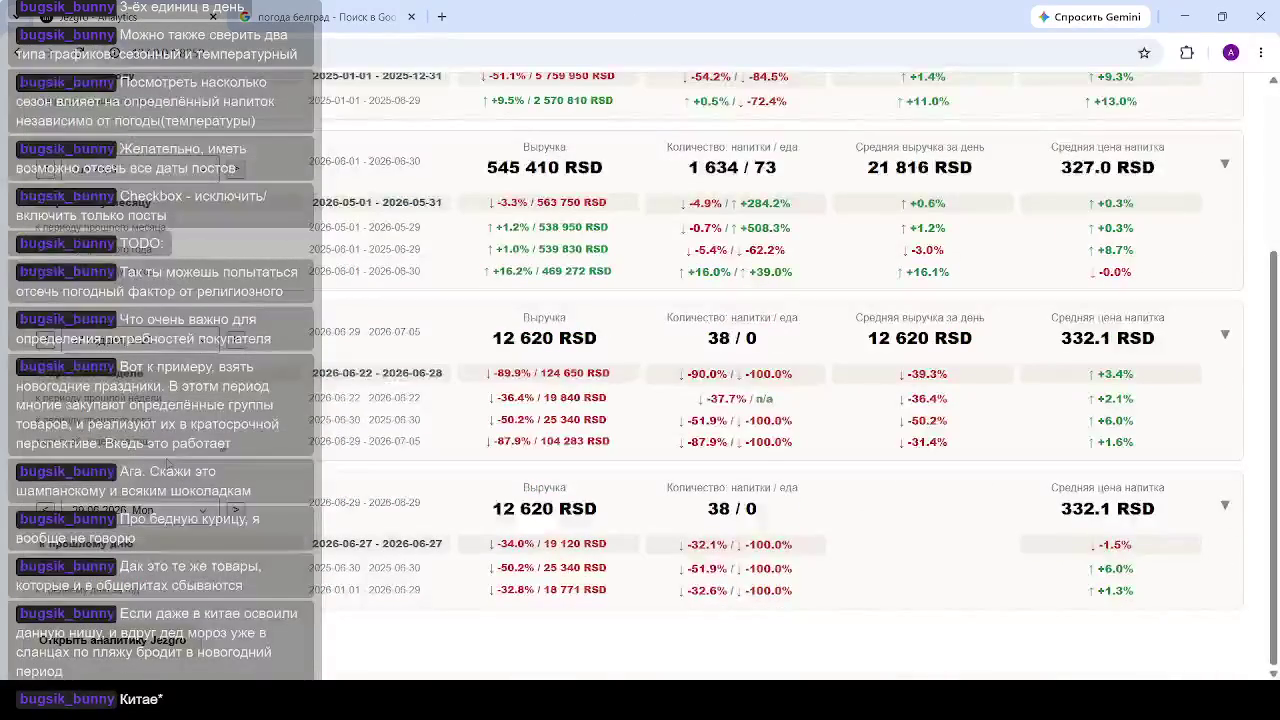
{"action": "left_click", "coordinate": [110, 655]}
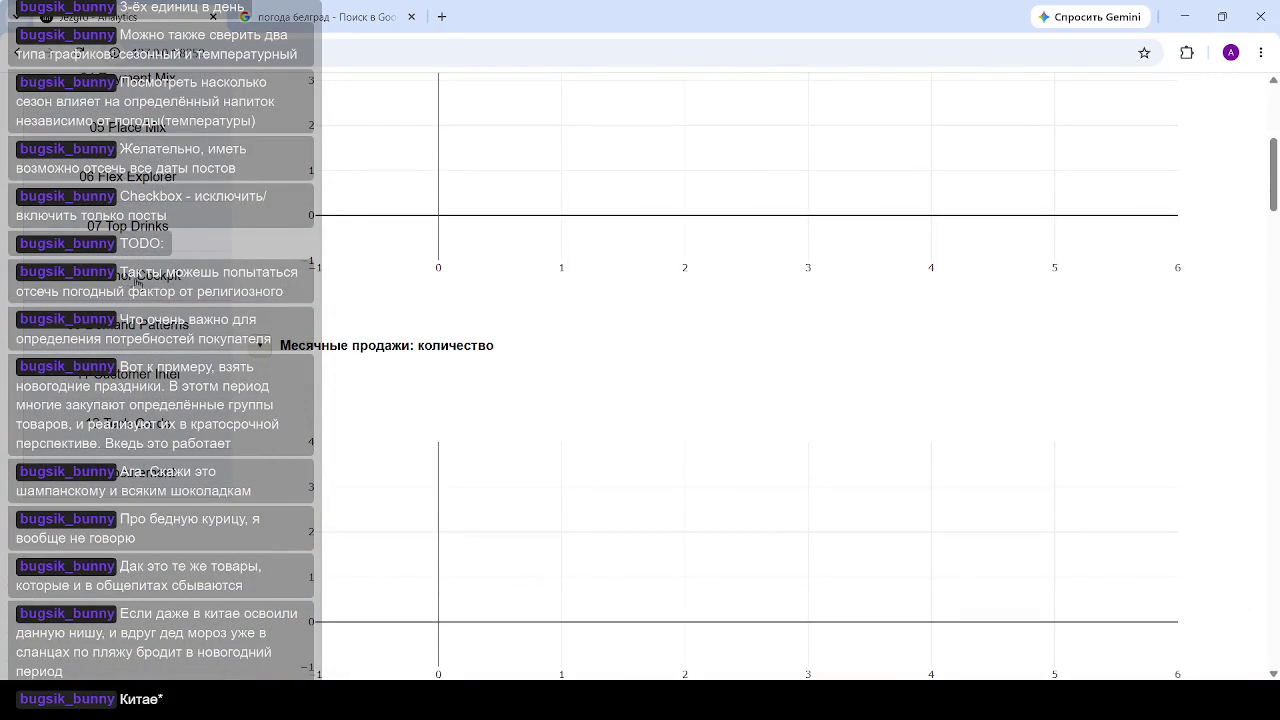
{"action": "scroll", "coordinate": [157, 365], "scroll_direction": "up", "scroll_amount": 3}
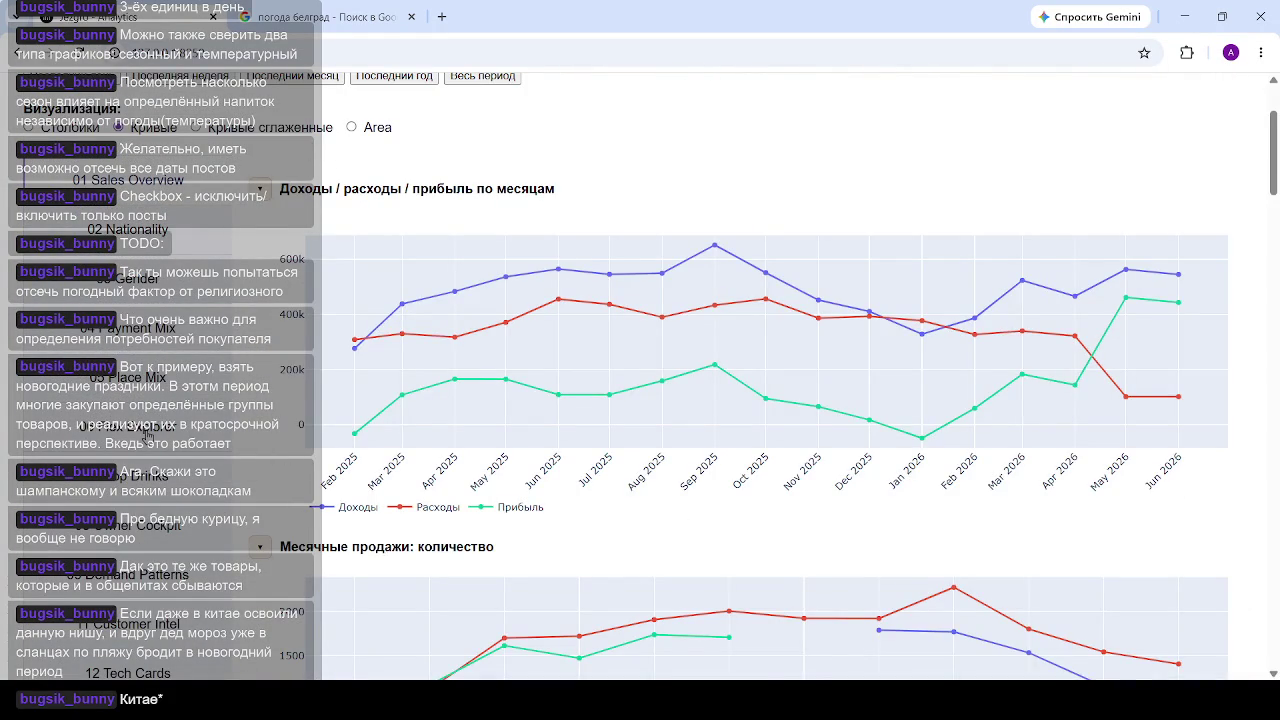
{"action": "left_click", "coordinate": [147, 435]}
{"action": "scroll", "coordinate": [523, 254], "scroll_direction": "down", "scroll_amount": 4}
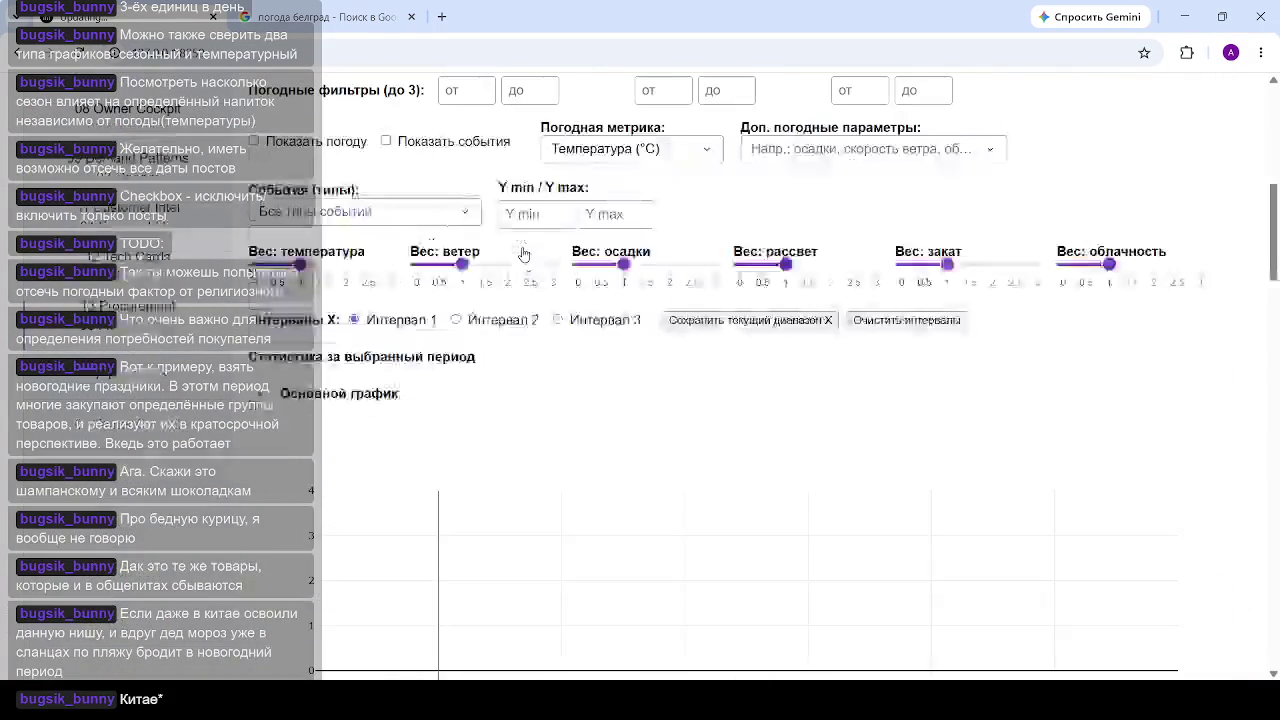
Step: Set the time mode to Годовой по дням недели and group level 1 by nationality_code
{"action": "scroll", "coordinate": [335, 220], "scroll_direction": "up", "scroll_amount": 4}
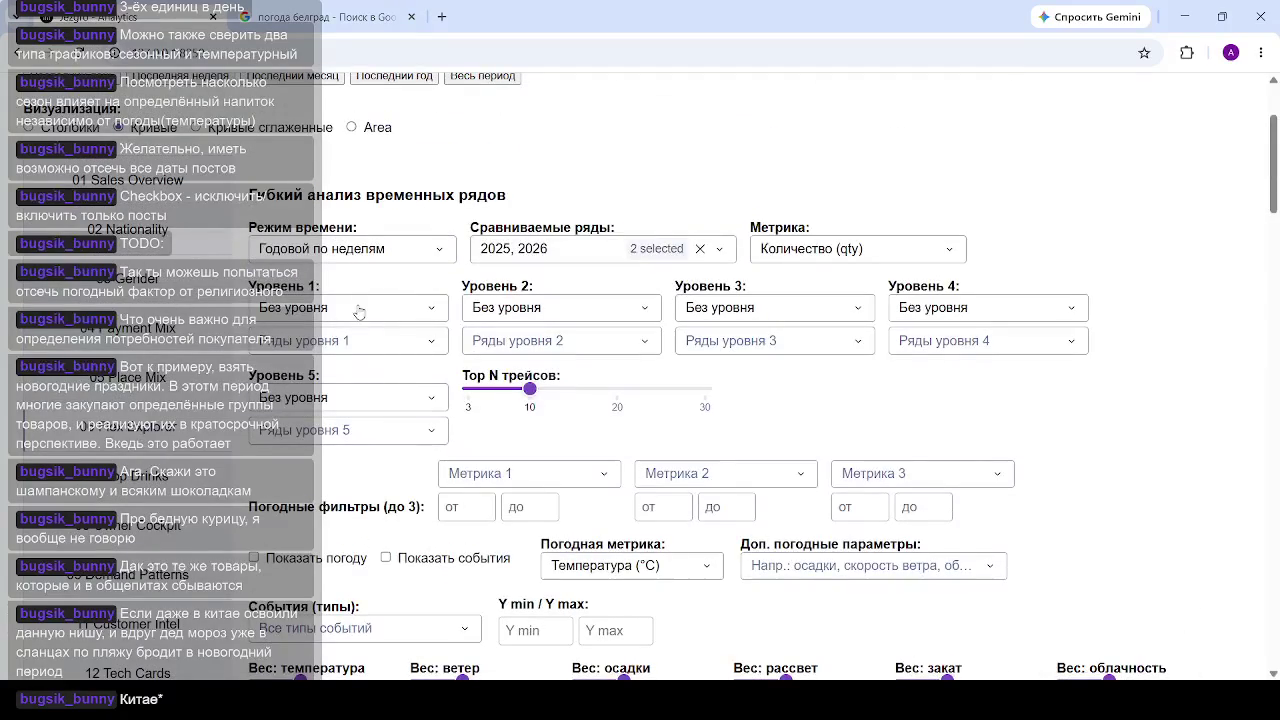
{"action": "left_click", "coordinate": [392, 256]}
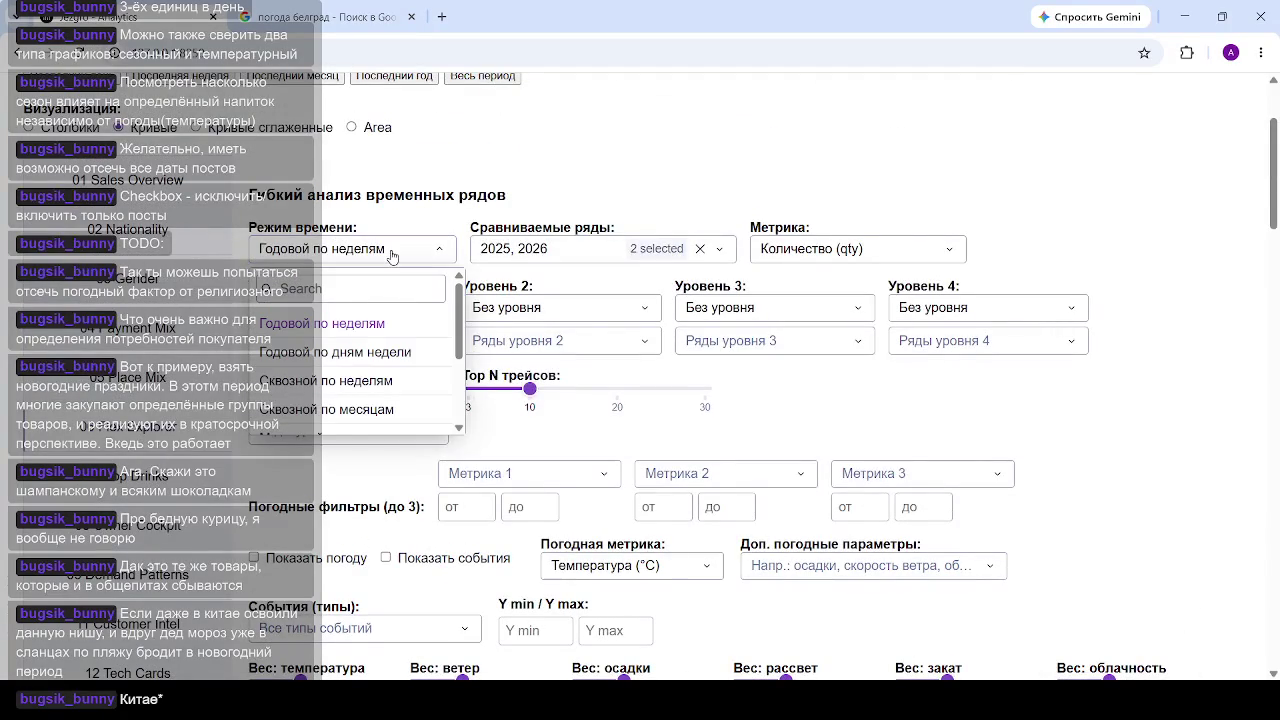
{"action": "left_click", "coordinate": [372, 354]}
{"action": "left_click", "coordinate": [355, 312]}
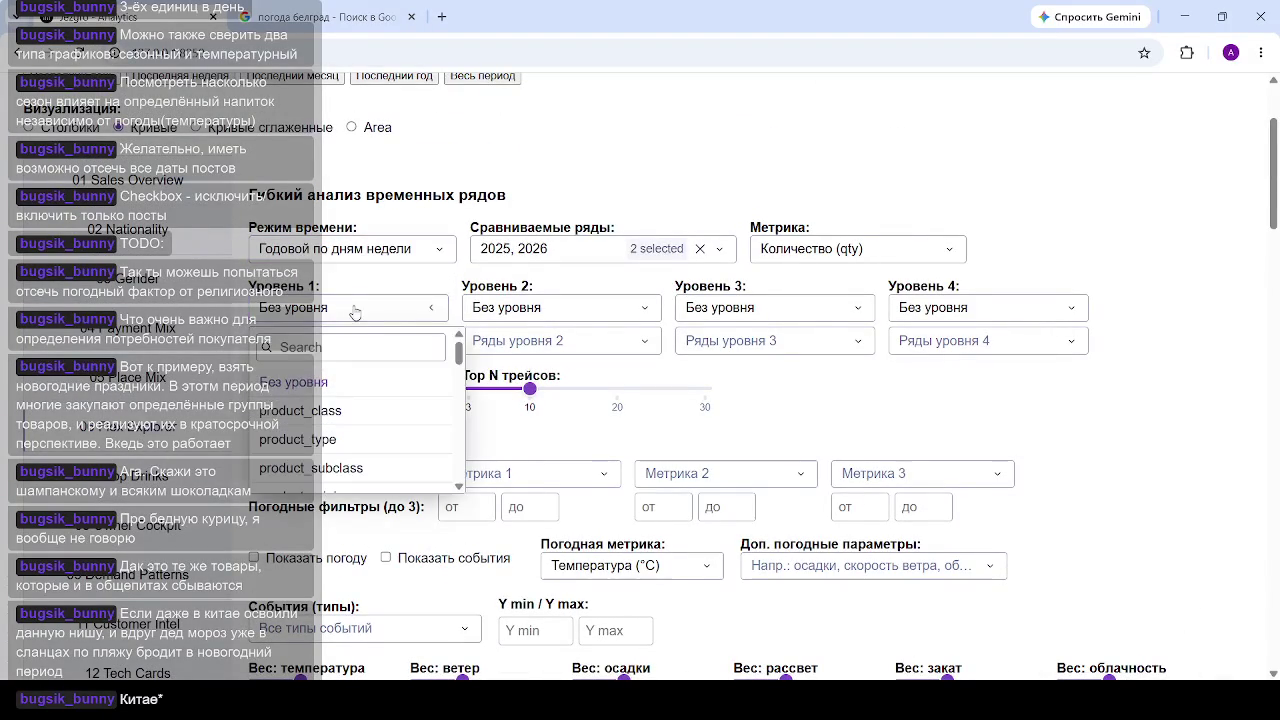
{"action": "scroll", "coordinate": [340, 410], "scroll_direction": "down", "scroll_amount": 2}
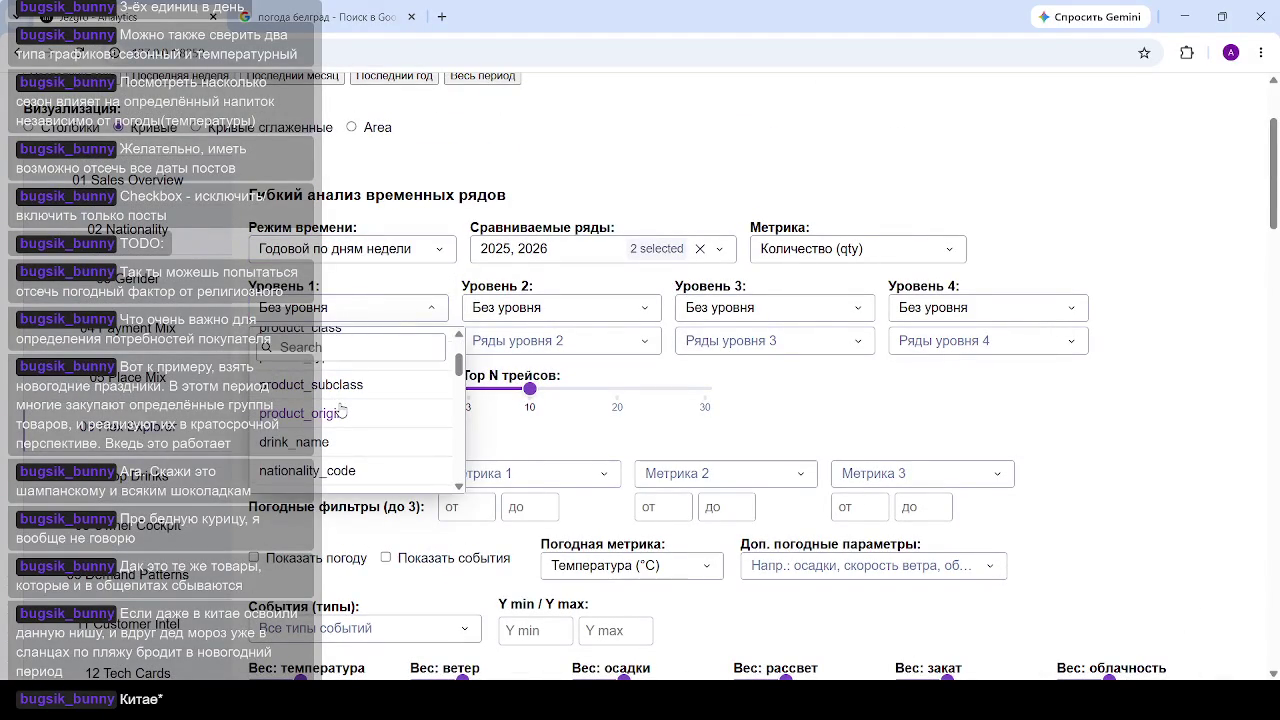
{"action": "left_click", "coordinate": [326, 474]}
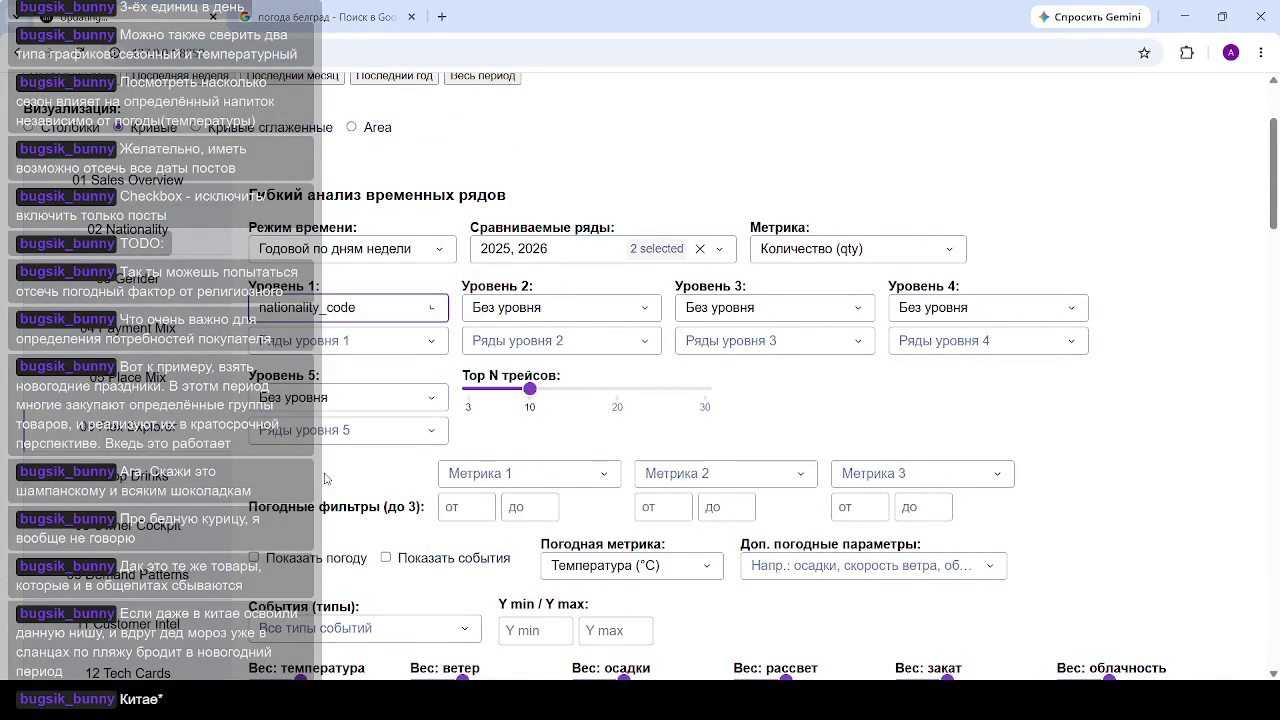
Step: Limit level 1 series to nationality s (18151) and review the weekday charts
{"action": "left_click", "coordinate": [351, 341]}
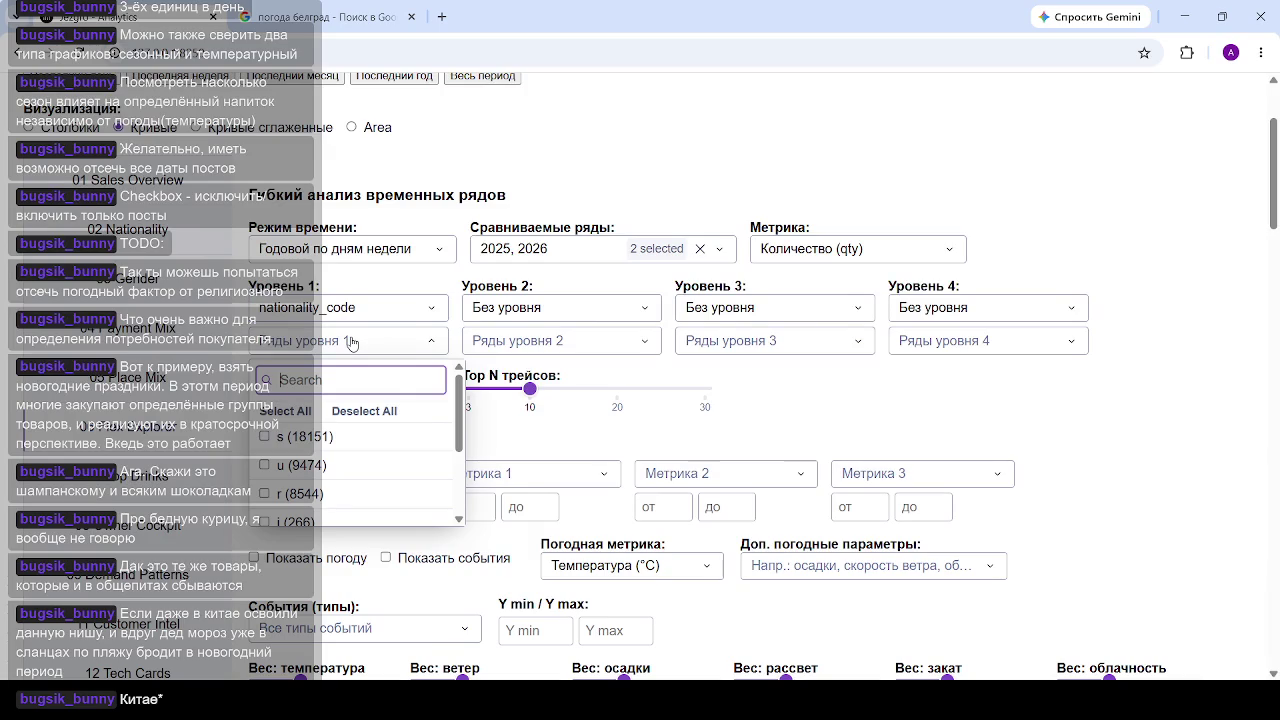
{"action": "left_click", "coordinate": [265, 437]}
{"action": "left_click", "coordinate": [692, 462]}
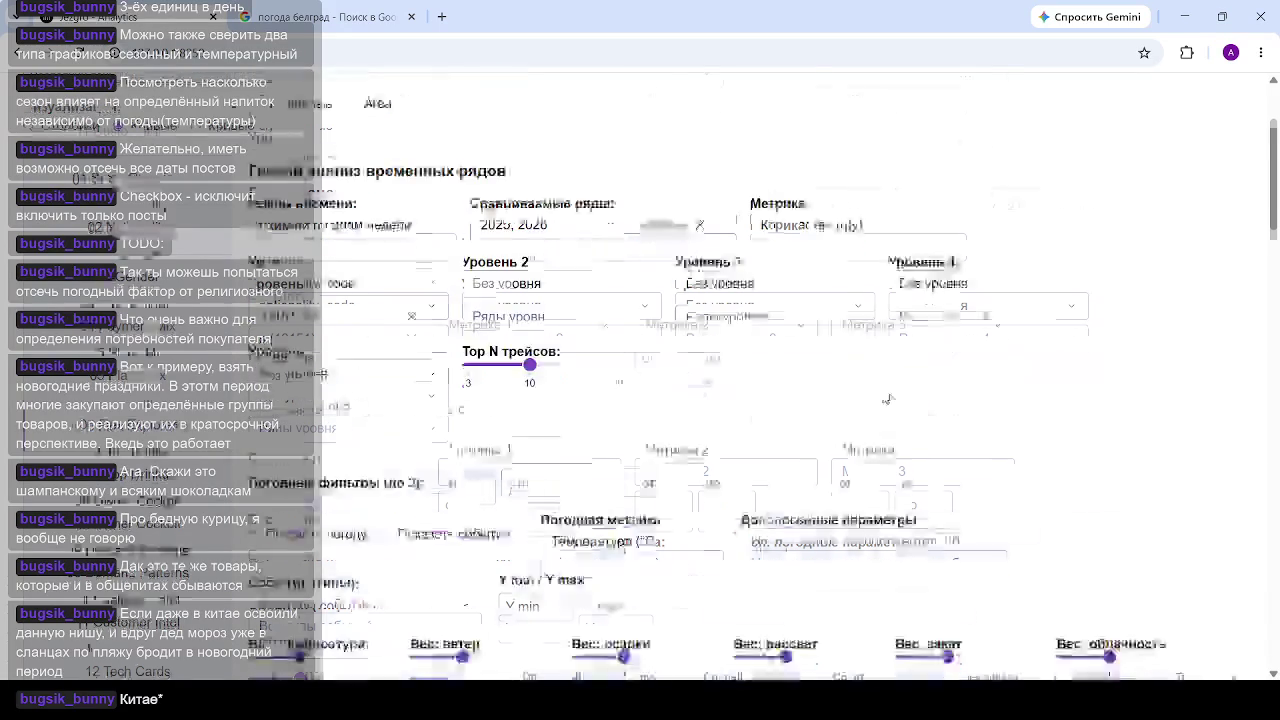
{"action": "scroll", "coordinate": [767, 216], "scroll_direction": "down", "scroll_amount": 10}
{"action": "scroll", "coordinate": [767, 216], "scroll_direction": "down", "scroll_amount": 4}
{"action": "scroll", "coordinate": [751, 286], "scroll_direction": "down", "scroll_amount": 1}
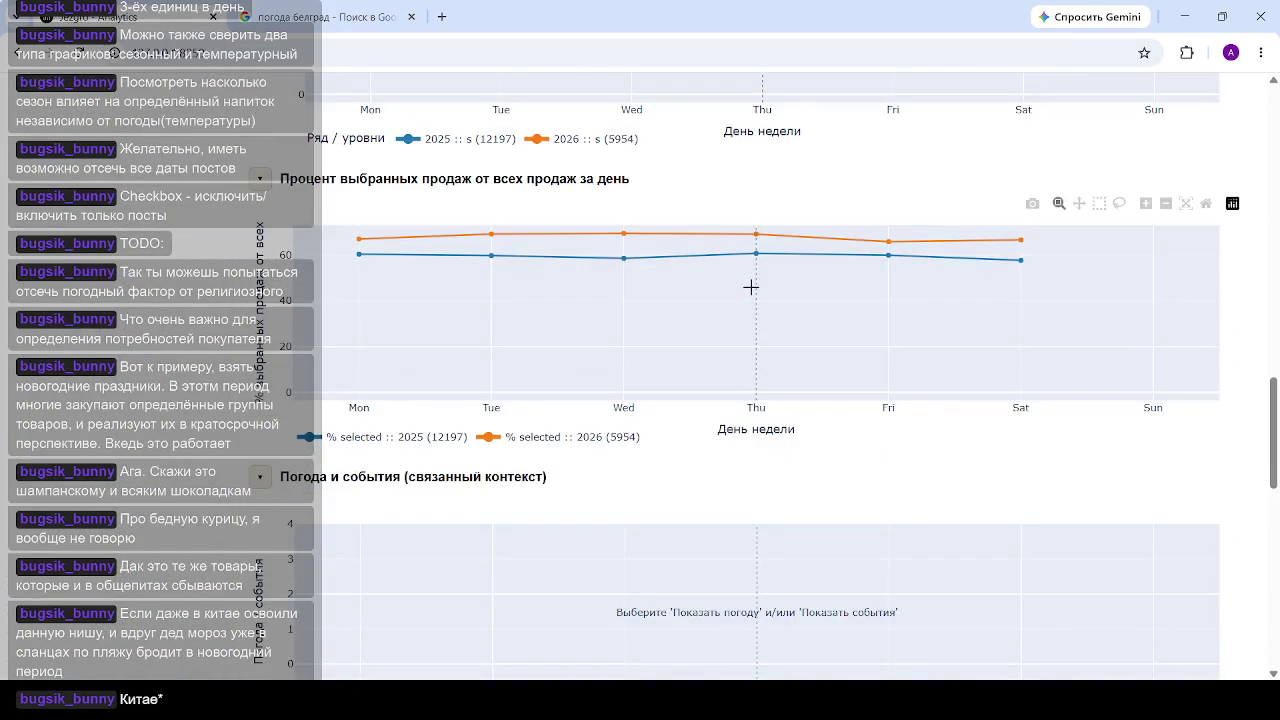
{"action": "scroll", "coordinate": [717, 243], "scroll_direction": "down", "scroll_amount": 5}
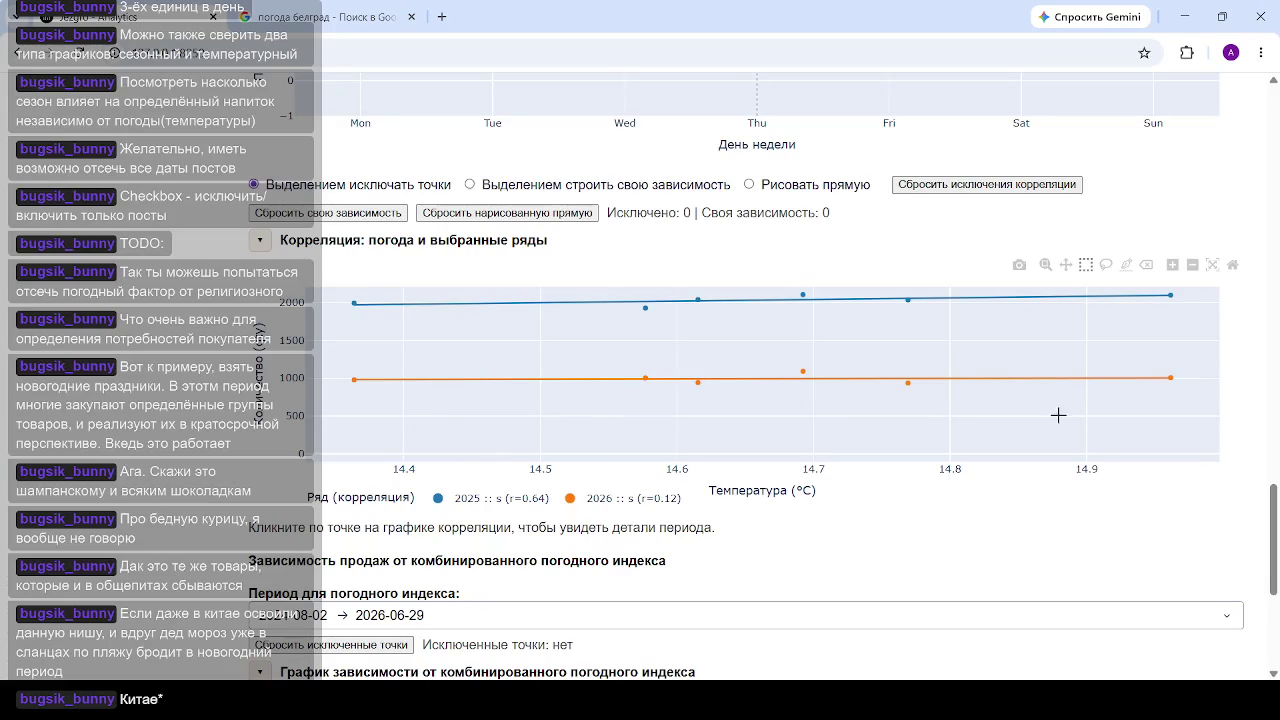
{"action": "scroll", "coordinate": [534, 378], "scroll_direction": "up", "scroll_amount": 3}
{"action": "scroll", "coordinate": [550, 385], "scroll_direction": "up", "scroll_amount": 5}
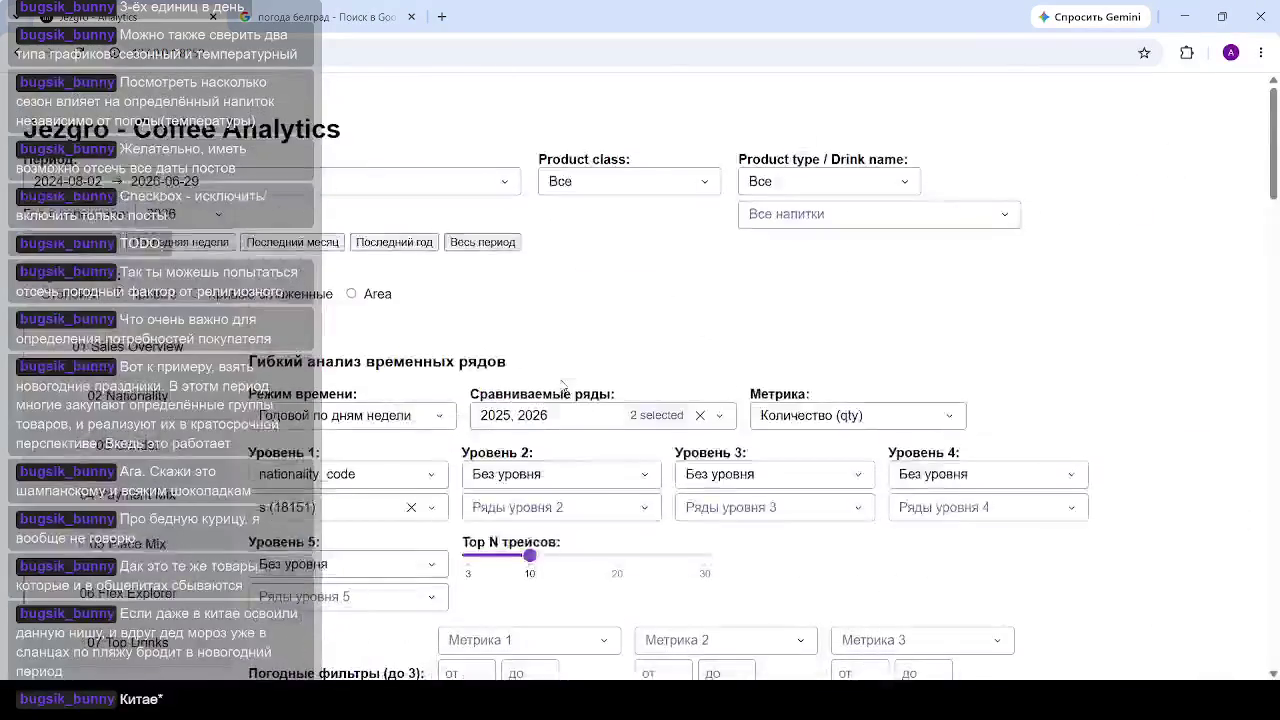
{"action": "scroll", "coordinate": [400, 250], "scroll_direction": "down", "scroll_amount": 1}
{"action": "left_click", "coordinate": [405, 250]}
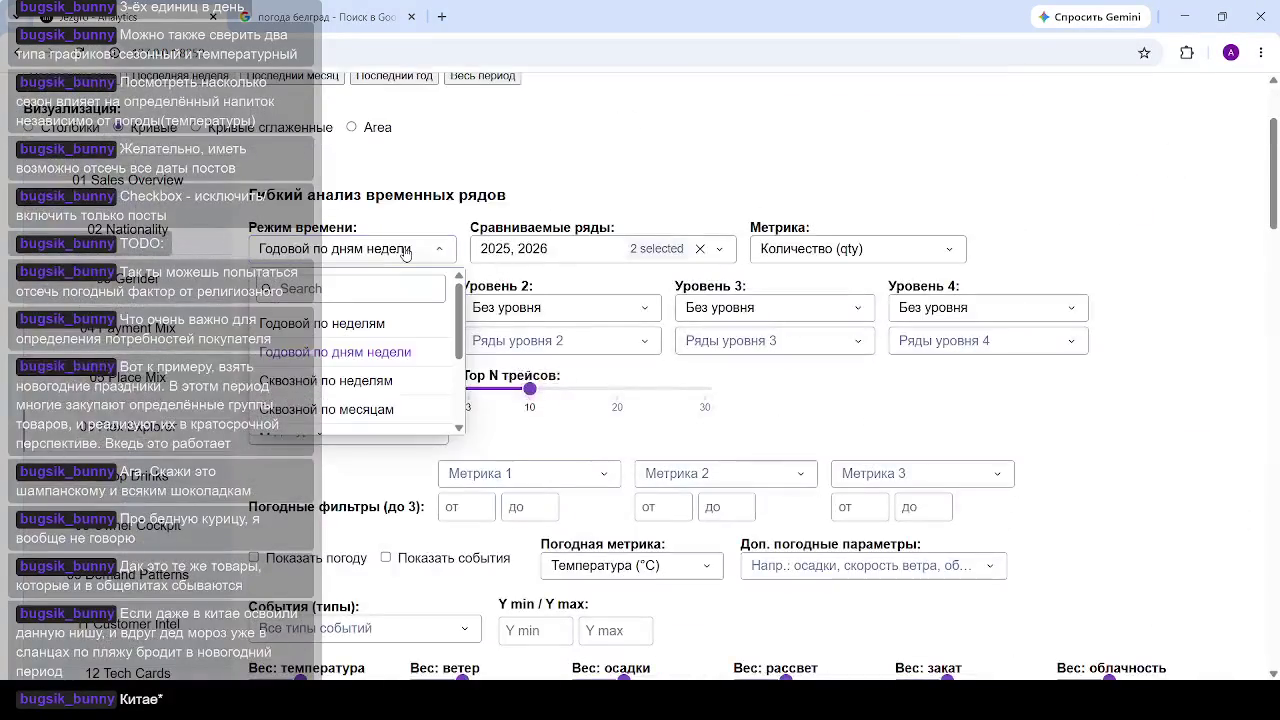
{"action": "left_click", "coordinate": [356, 382]}
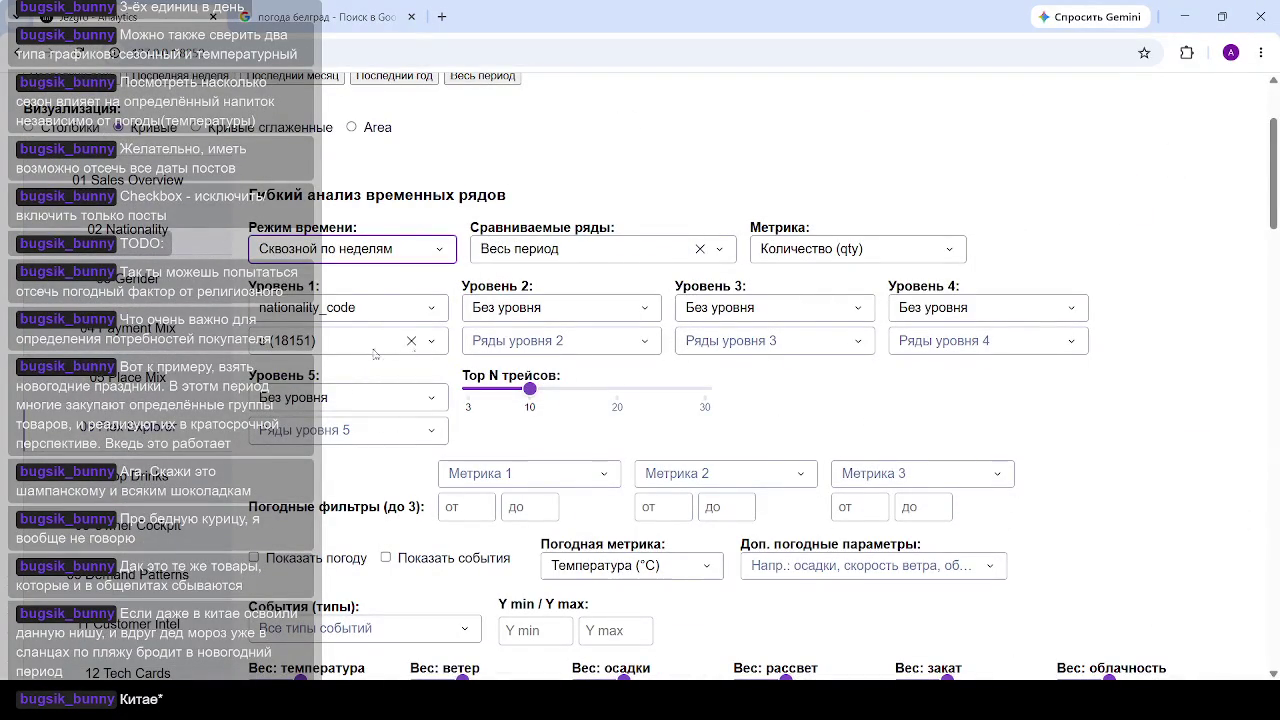
{"action": "scroll", "coordinate": [380, 355], "scroll_direction": "down", "scroll_amount": 10}
{"action": "scroll", "coordinate": [755, 216], "scroll_direction": "down", "scroll_amount": 5}
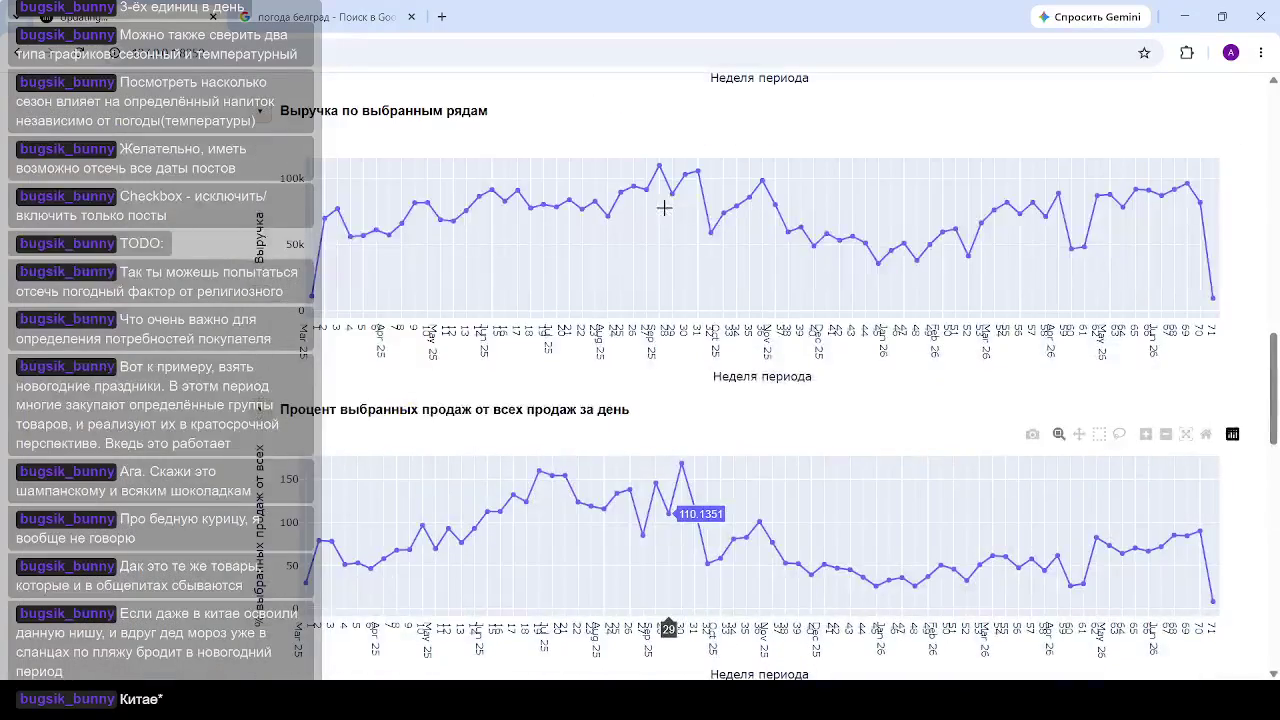
{"action": "scroll", "coordinate": [620, 460], "scroll_direction": "down", "scroll_amount": 5}
{"action": "scroll", "coordinate": [568, 400], "scroll_direction": "down", "scroll_amount": 4}
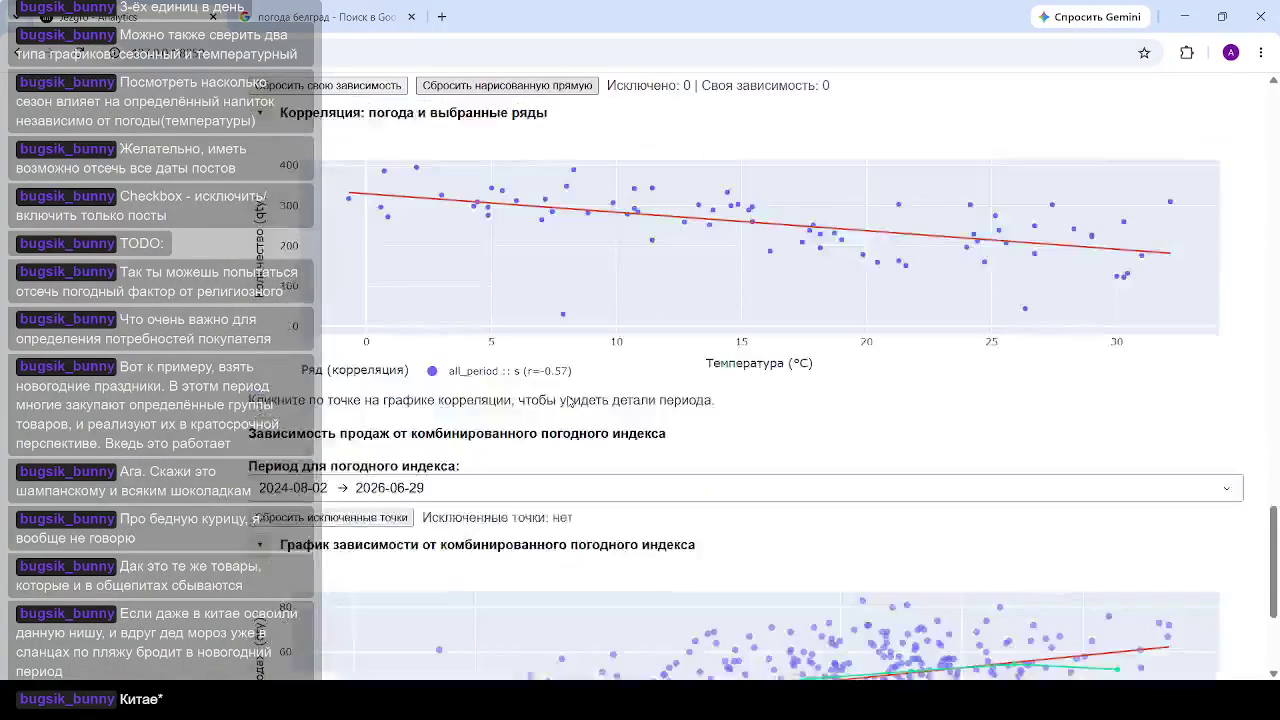
{"action": "scroll", "coordinate": [600, 396], "scroll_direction": "down", "scroll_amount": 2}
{"action": "mouse_move", "coordinate": [913, 413]}
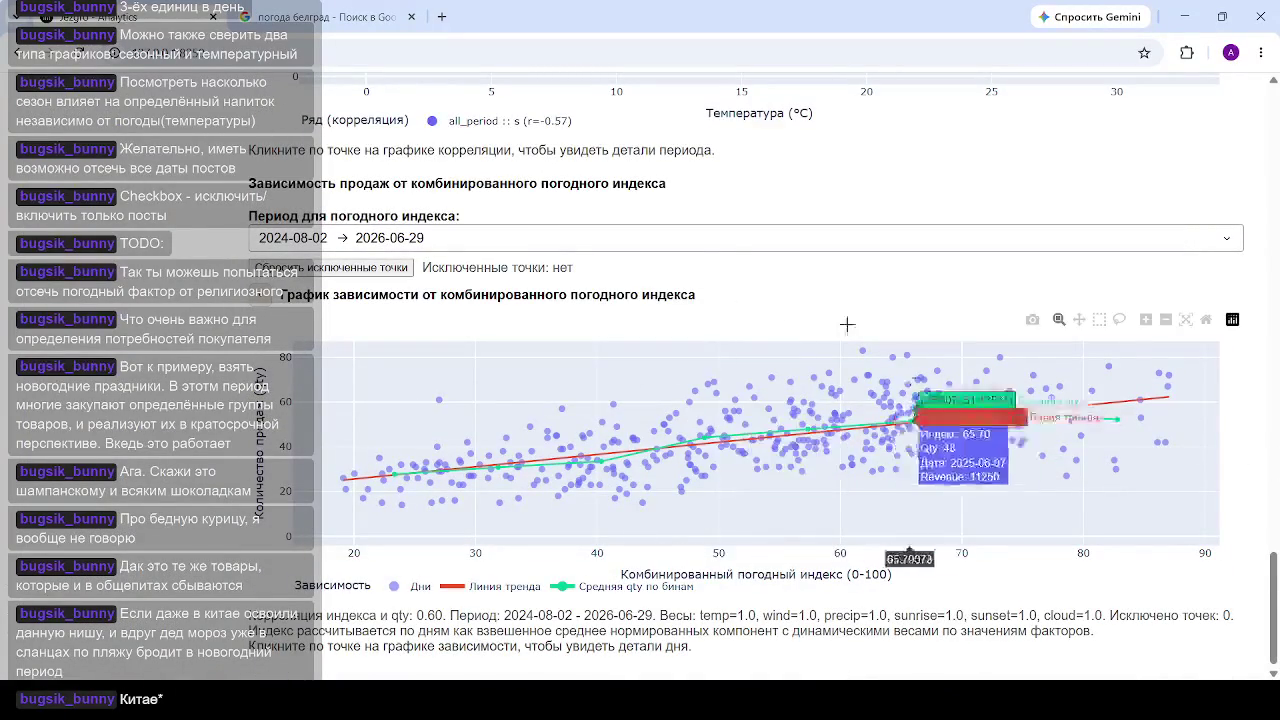
{"action": "scroll", "coordinate": [846, 323], "scroll_direction": "up", "scroll_amount": 5}
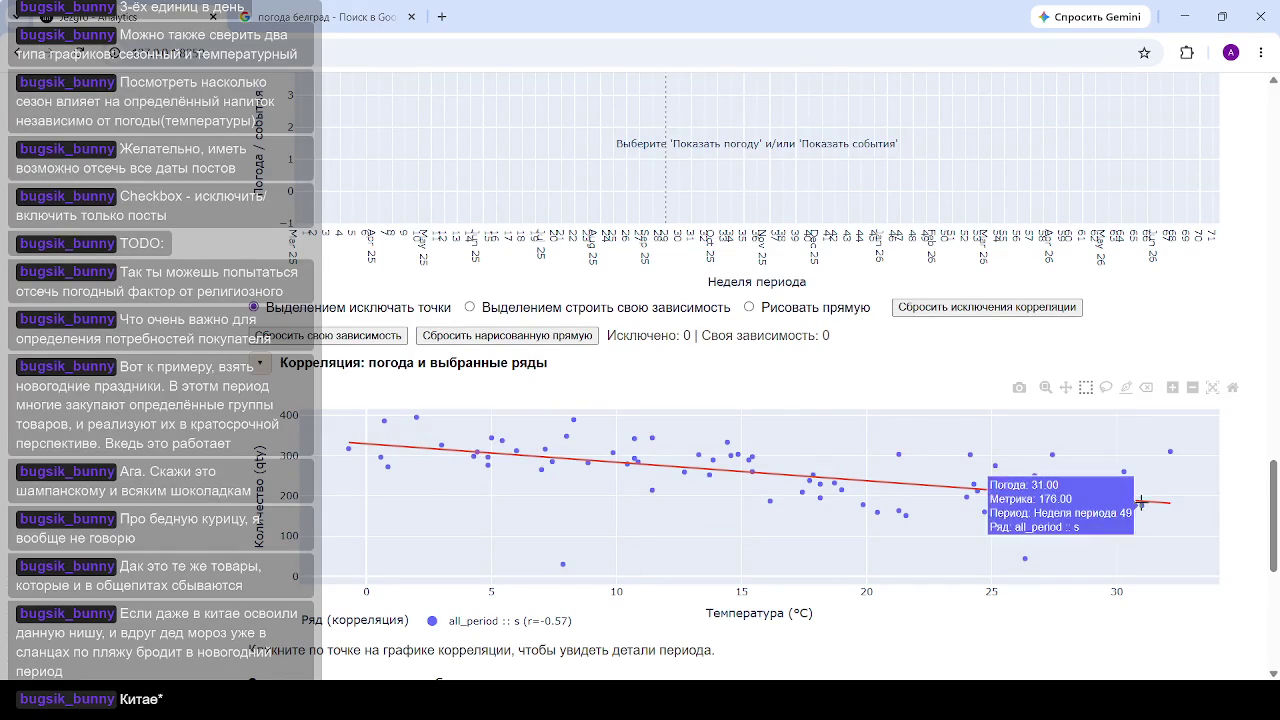
{"action": "scroll", "coordinate": [914, 463], "scroll_direction": "up", "scroll_amount": 3}
{"action": "scroll", "coordinate": [537, 457], "scroll_direction": "up", "scroll_amount": 5}
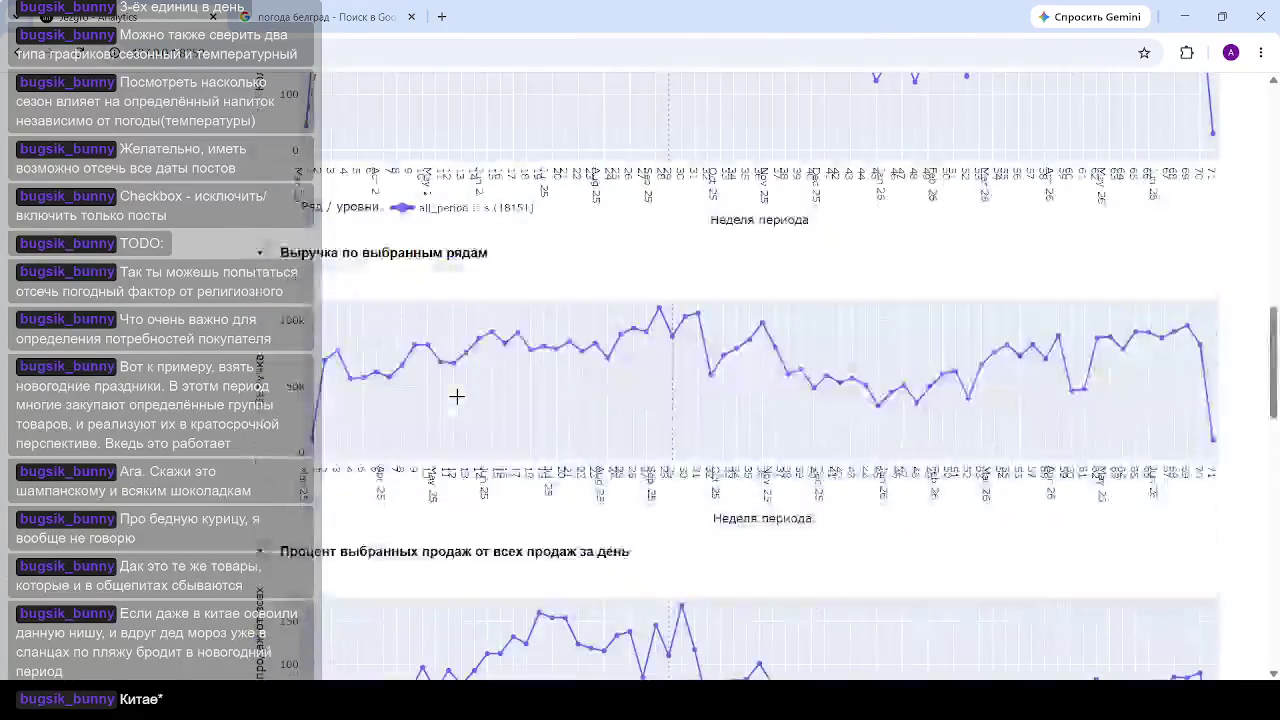
{"action": "scroll", "coordinate": [457, 397], "scroll_direction": "up", "scroll_amount": 5}
{"action": "scroll", "coordinate": [457, 397], "scroll_direction": "up", "scroll_amount": 5}
{"action": "scroll", "coordinate": [457, 397], "scroll_direction": "down", "scroll_amount": 2}
{"action": "scroll", "coordinate": [400, 350], "scroll_direction": "down", "scroll_amount": 2}
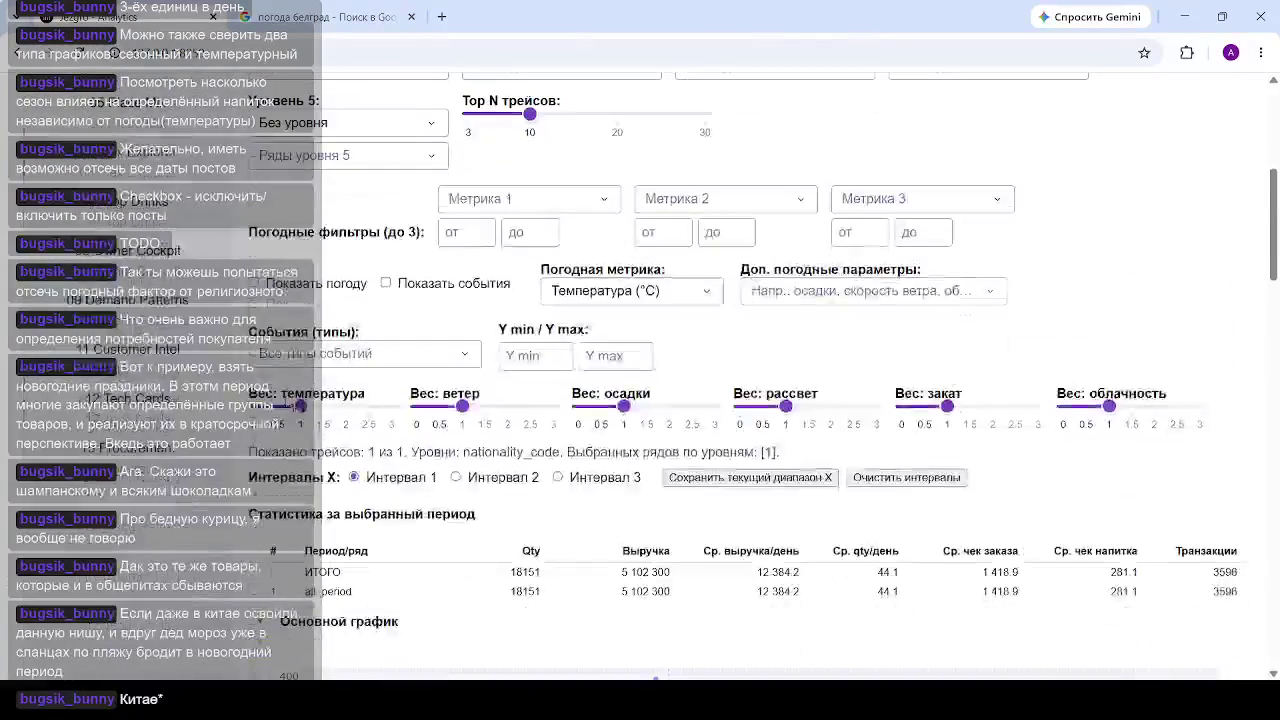
Step: Turn on Показать погоду to add the weekly weather line to the charts
{"action": "left_click", "coordinate": [270, 283]}
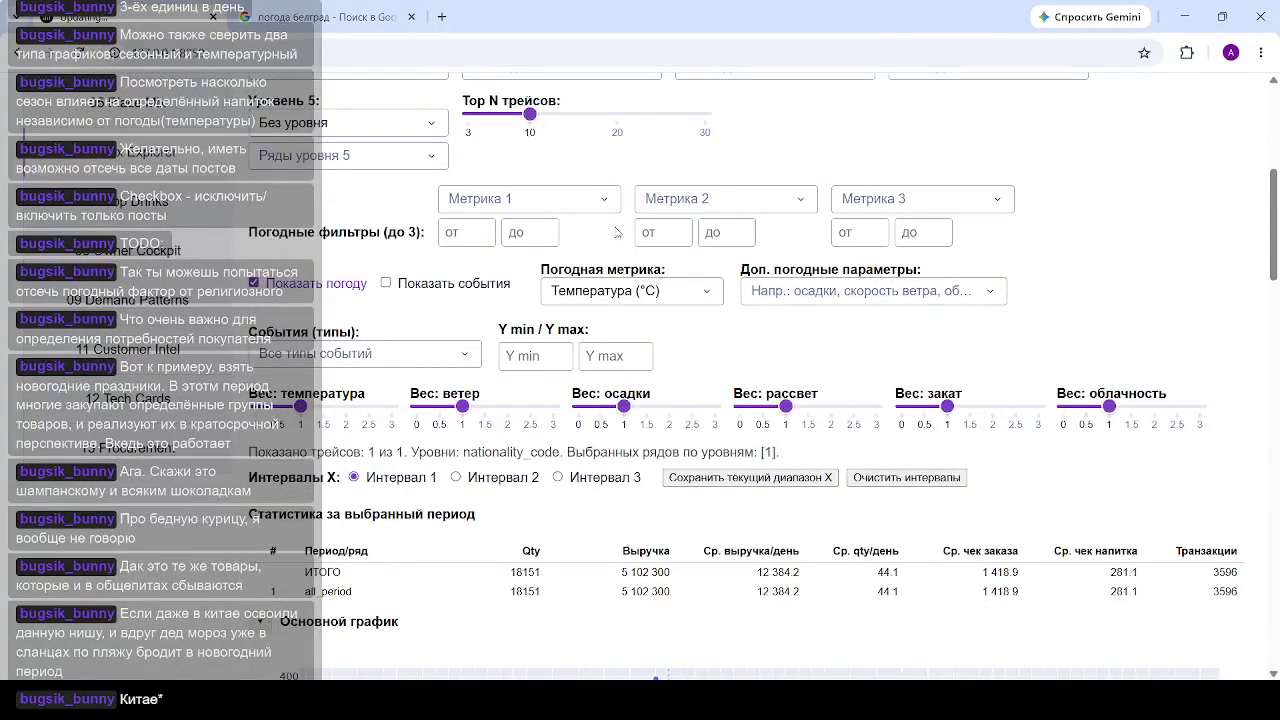
{"action": "scroll", "coordinate": [904, 217], "scroll_direction": "down", "scroll_amount": 3}
{"action": "scroll", "coordinate": [930, 210], "scroll_direction": "down", "scroll_amount": 5}
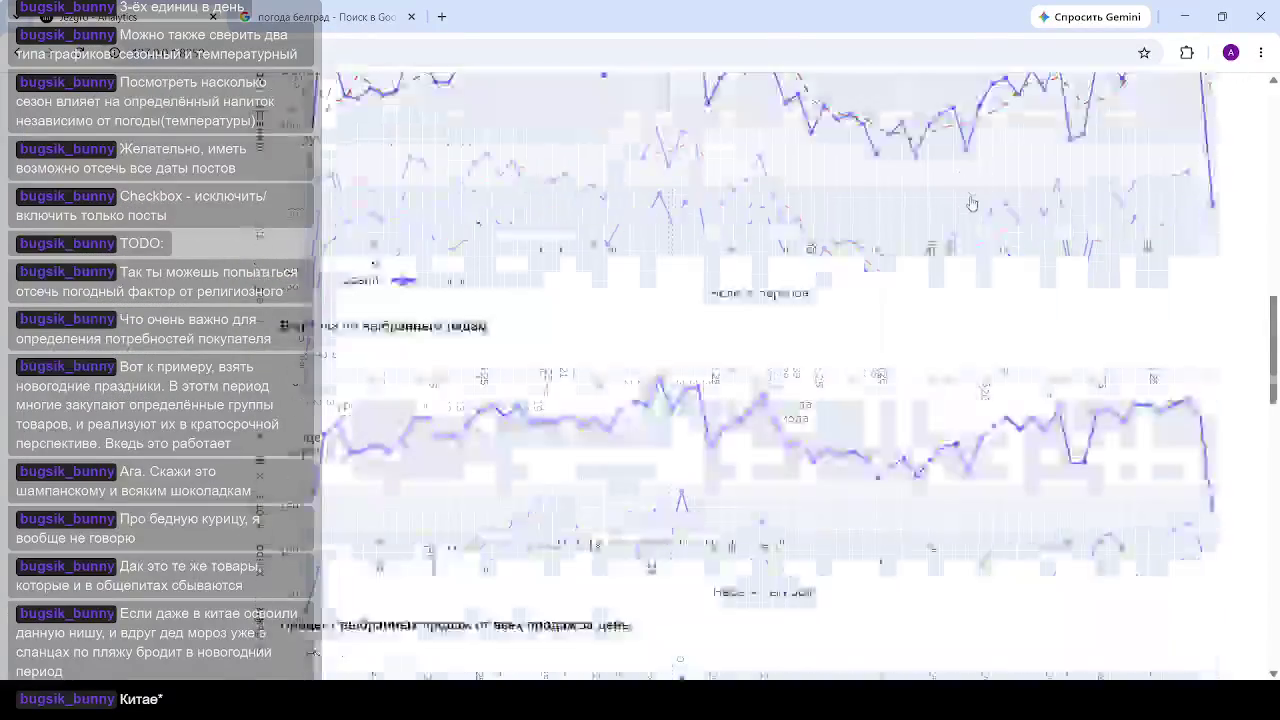
{"action": "scroll", "coordinate": [960, 205], "scroll_direction": "down", "scroll_amount": 5}
{"action": "scroll", "coordinate": [972, 203], "scroll_direction": "down", "scroll_amount": 4}
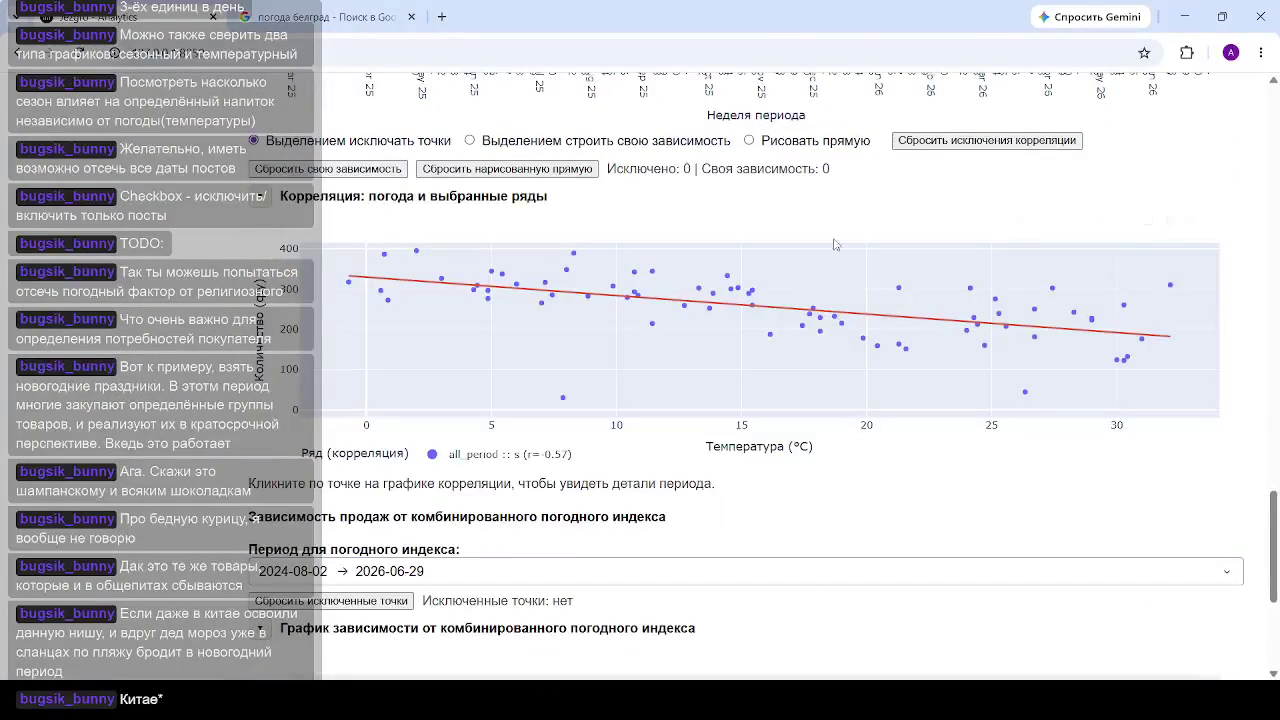
{"action": "scroll", "coordinate": [628, 251], "scroll_direction": "down", "scroll_amount": 4}
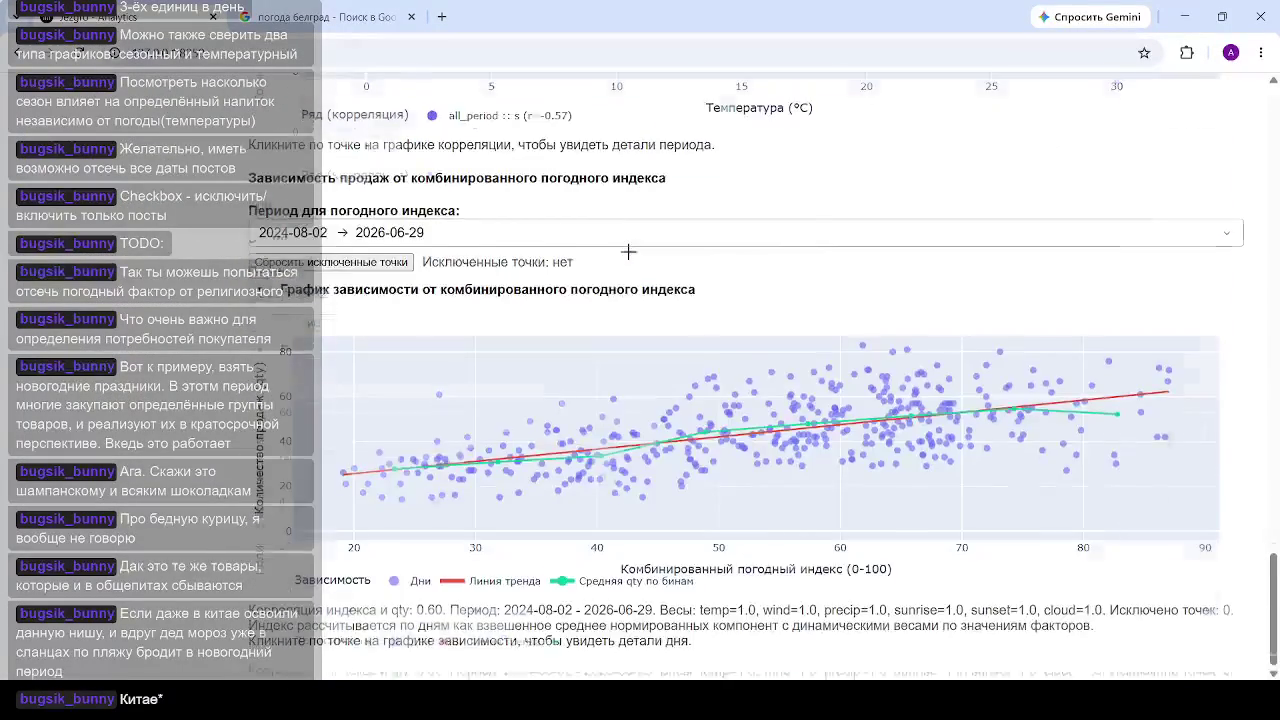
{"action": "scroll", "coordinate": [640, 260], "scroll_direction": "up", "scroll_amount": 7}
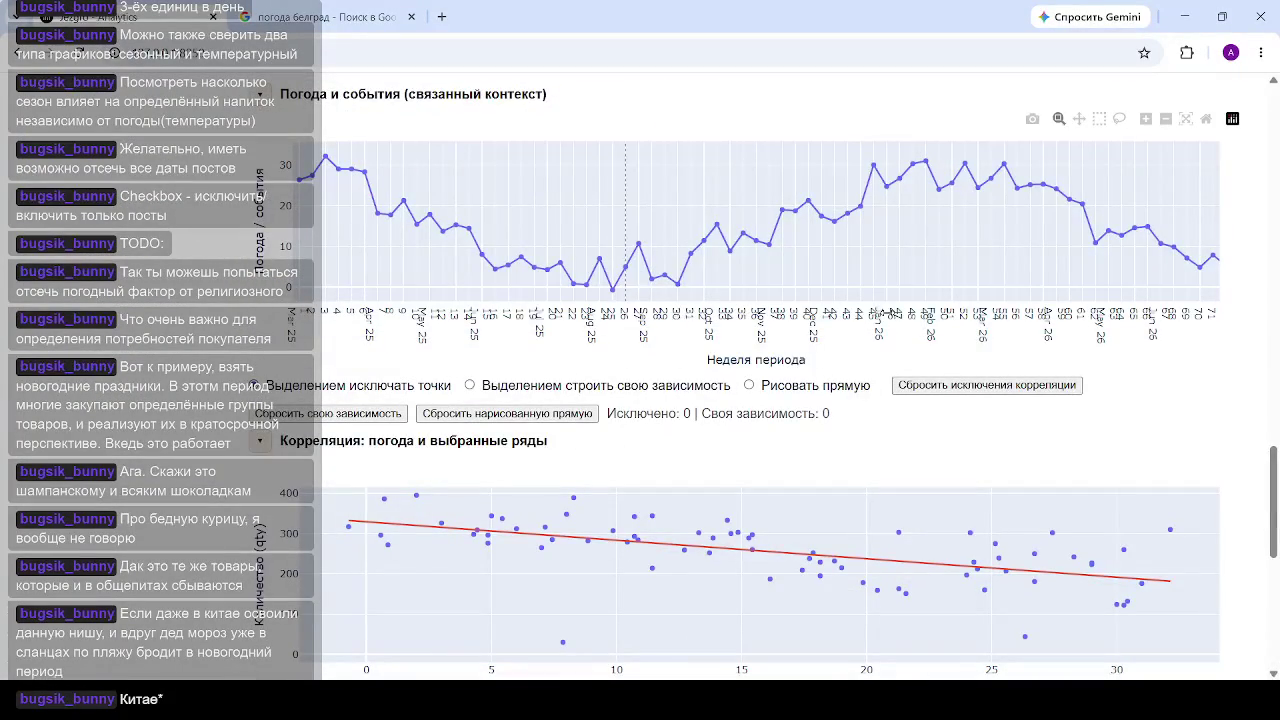
{"action": "scroll", "coordinate": [590, 260], "scroll_direction": "up", "scroll_amount": 5}
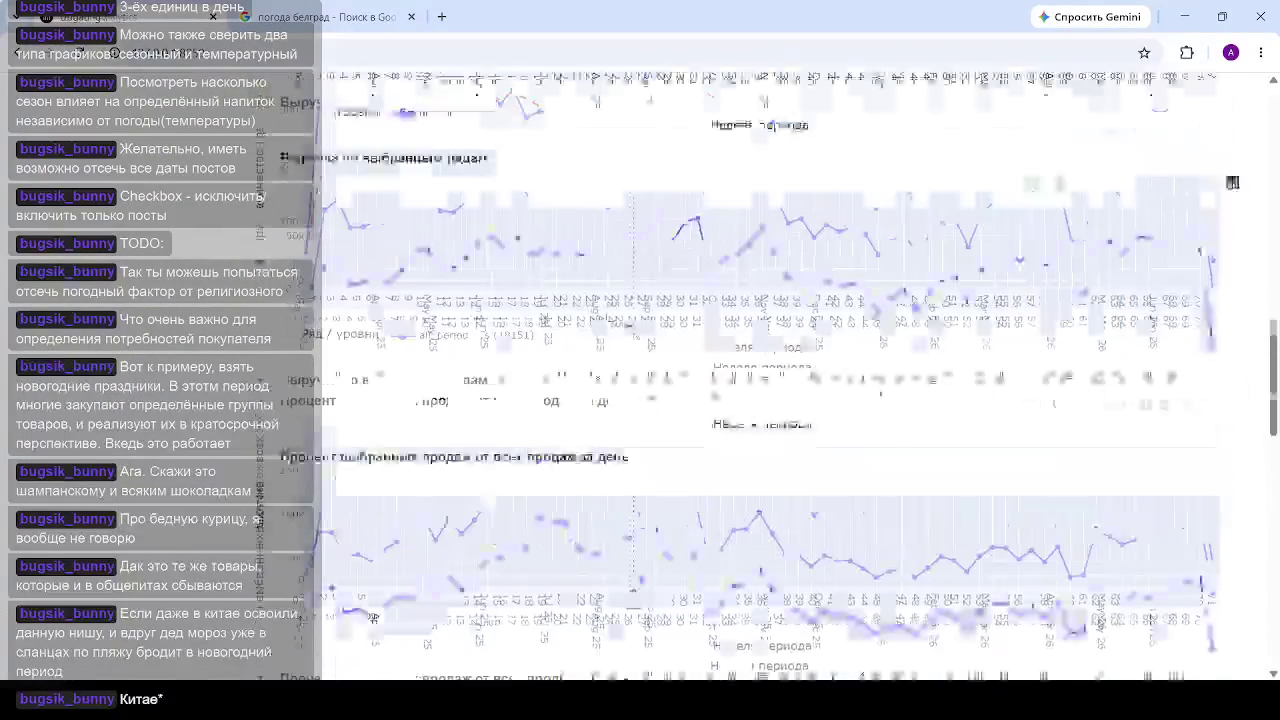
{"action": "scroll", "coordinate": [590, 260], "scroll_direction": "up", "scroll_amount": 4}
Step: Reset the correlation point exclusions with Сбросить исключения корреляции
{"action": "scroll", "coordinate": [595, 257], "scroll_direction": "down", "scroll_amount": 2}
{"action": "scroll", "coordinate": [578, 290], "scroll_direction": "down", "scroll_amount": 3}
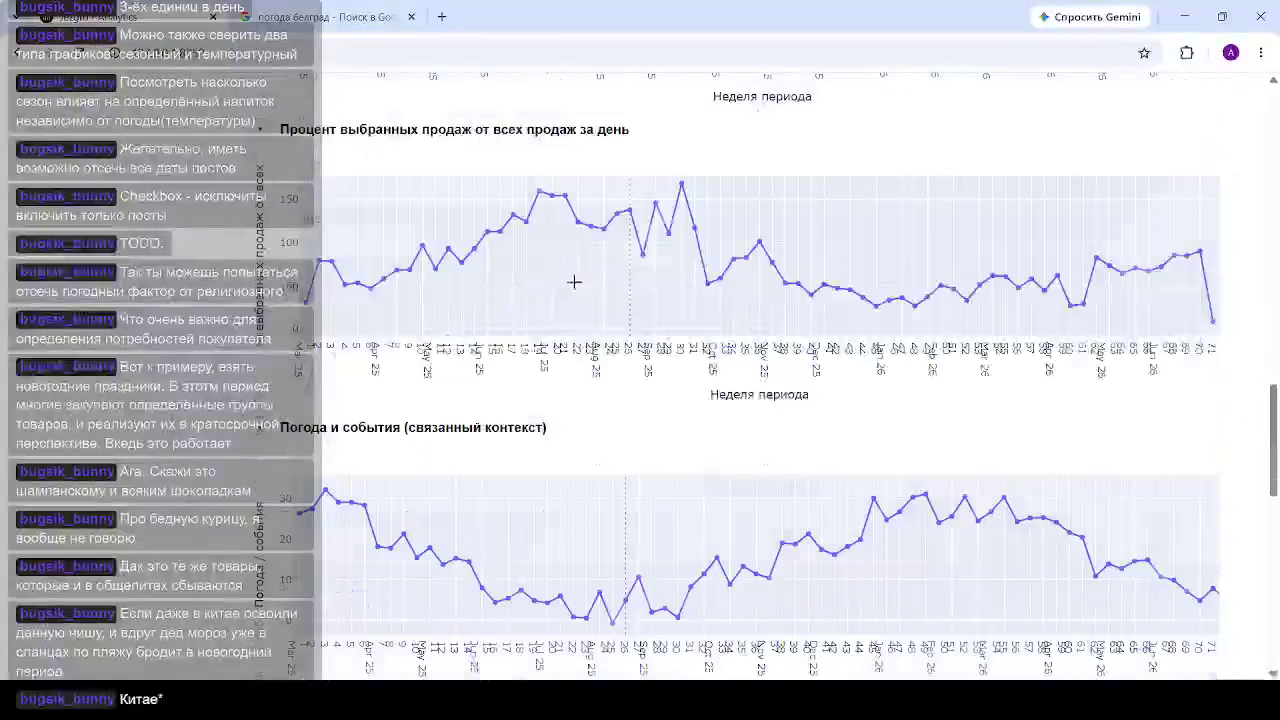
{"action": "scroll", "coordinate": [600, 262], "scroll_direction": "down", "scroll_amount": 5}
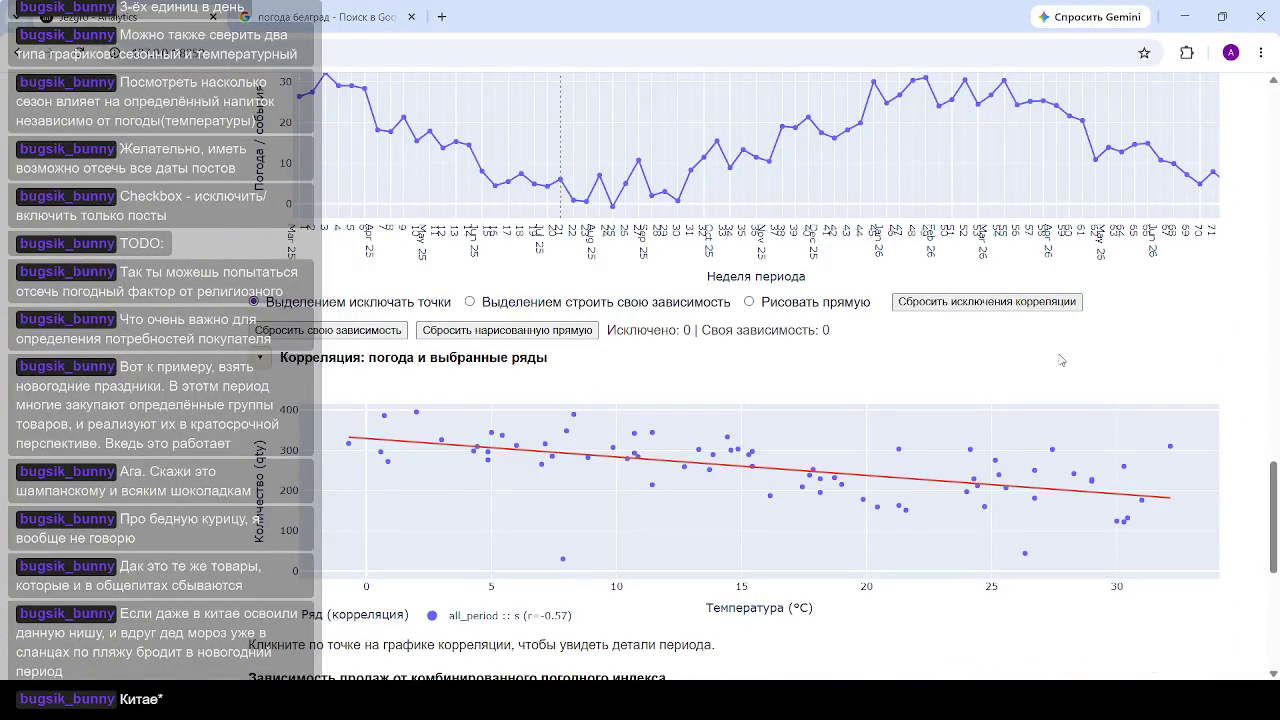
{"action": "left_click", "coordinate": [1019, 303]}
{"action": "scroll", "coordinate": [760, 375], "scroll_direction": "up", "scroll_amount": 5}
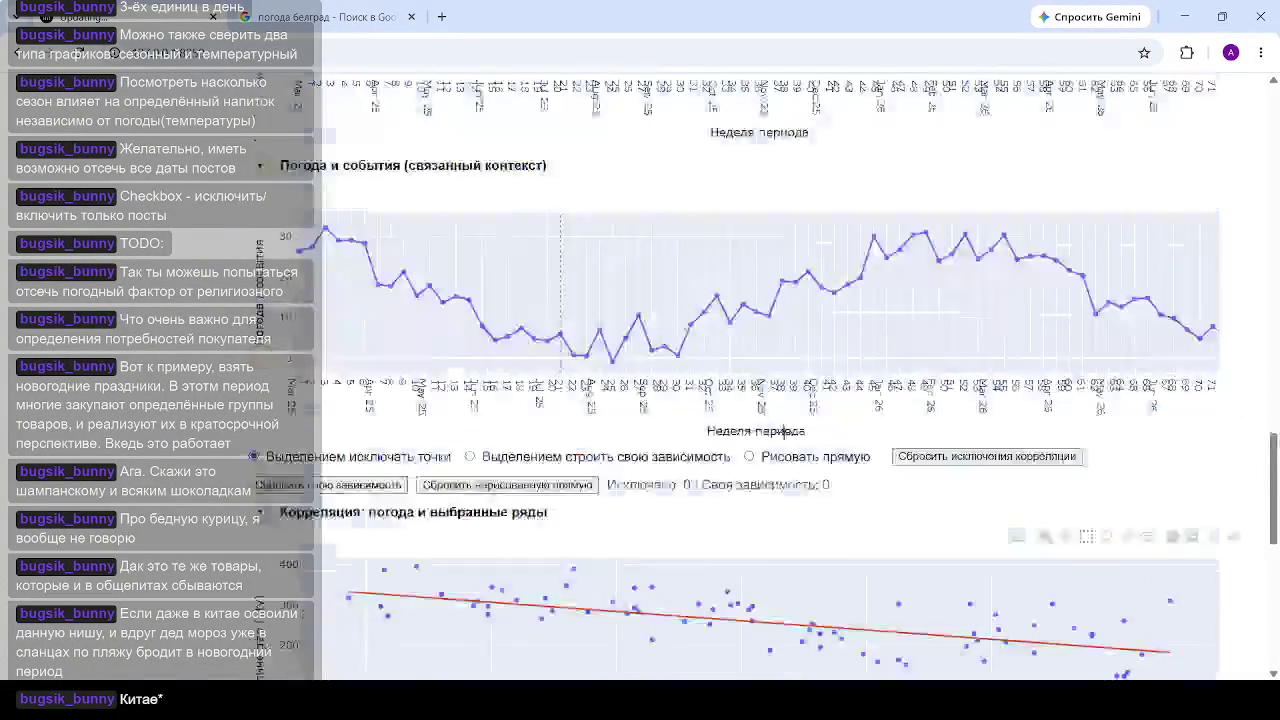
{"action": "scroll", "coordinate": [650, 400], "scroll_direction": "up", "scroll_amount": 5}
{"action": "scroll", "coordinate": [540, 420], "scroll_direction": "up", "scroll_amount": 5}
{"action": "scroll", "coordinate": [444, 443], "scroll_direction": "up", "scroll_amount": 5}
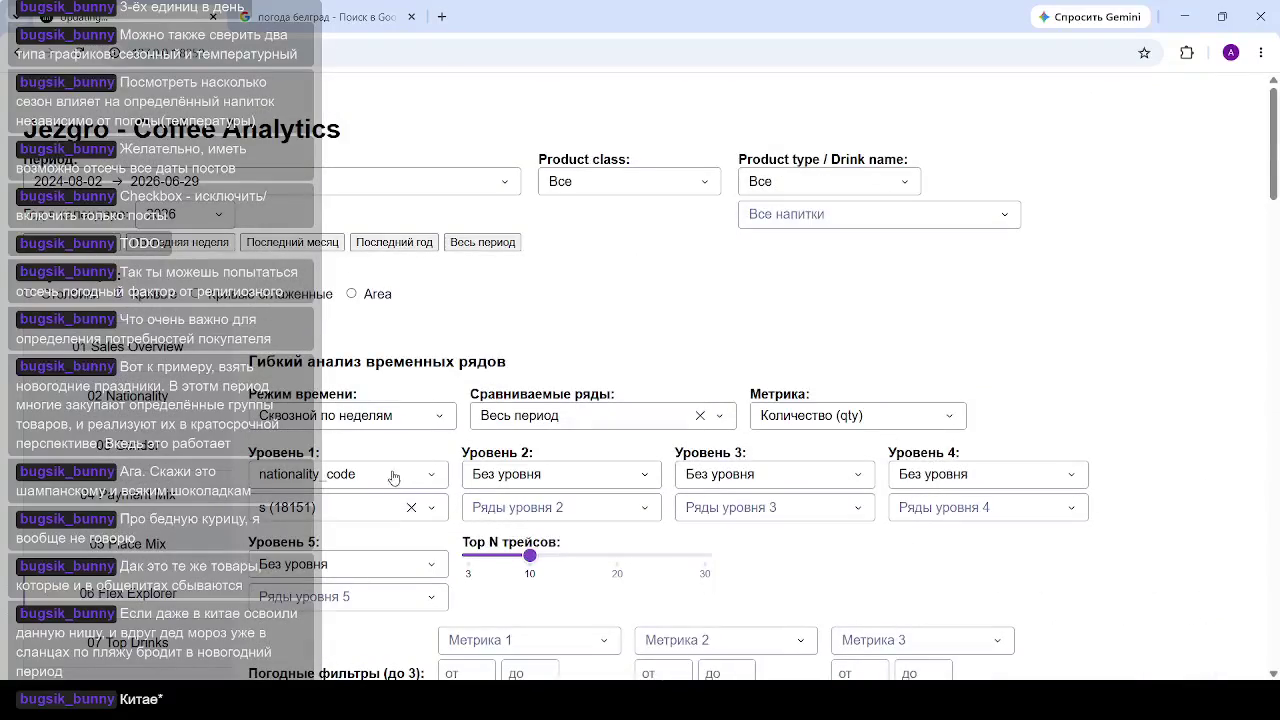
Step: Clear the s (18151) filter so the correlation scatter plots nationalities s, u, r and i
{"action": "left_click", "coordinate": [411, 507]}
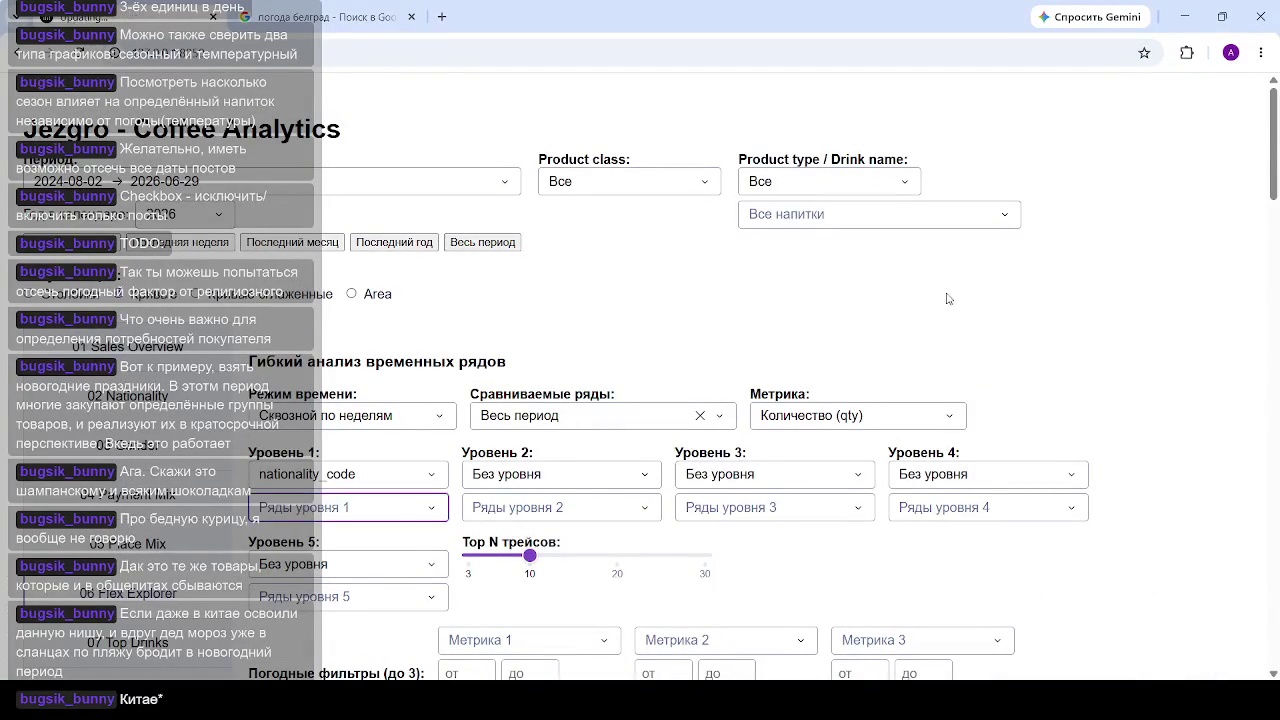
{"action": "scroll", "coordinate": [951, 294], "scroll_direction": "down", "scroll_amount": 5}
{"action": "scroll", "coordinate": [951, 294], "scroll_direction": "down", "scroll_amount": 5}
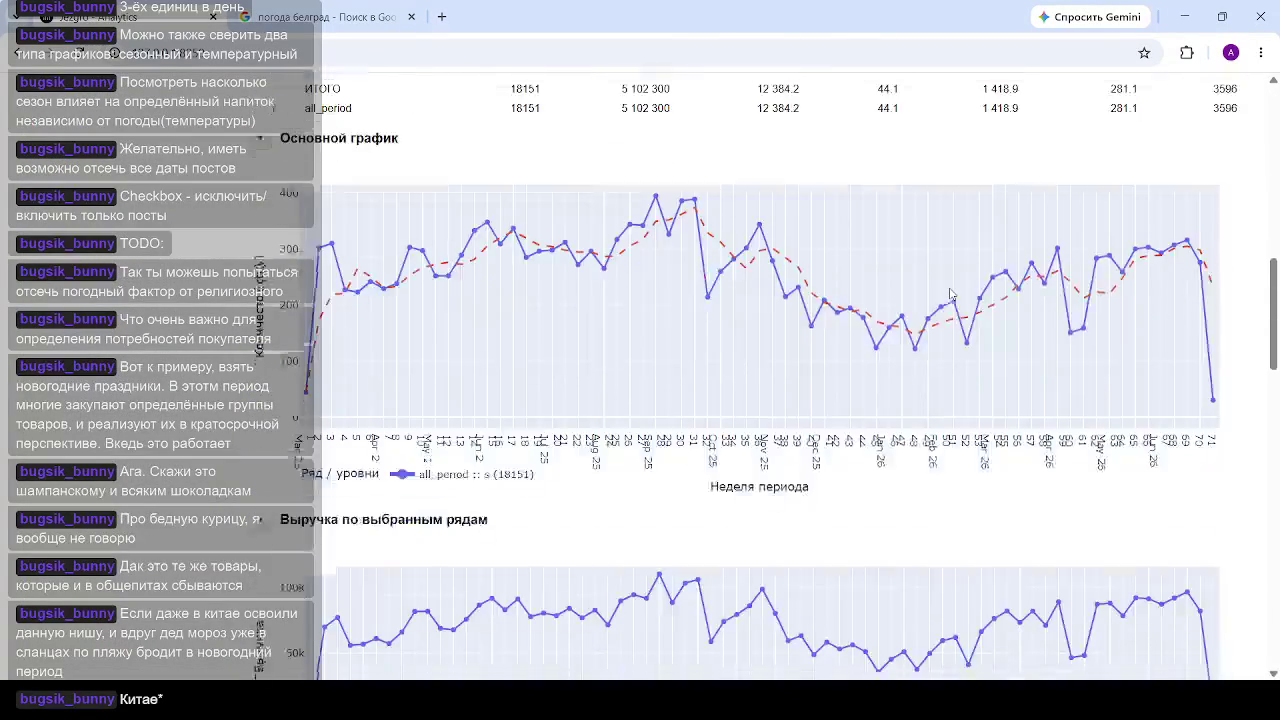
{"action": "scroll", "coordinate": [951, 294], "scroll_direction": "down", "scroll_amount": 4}
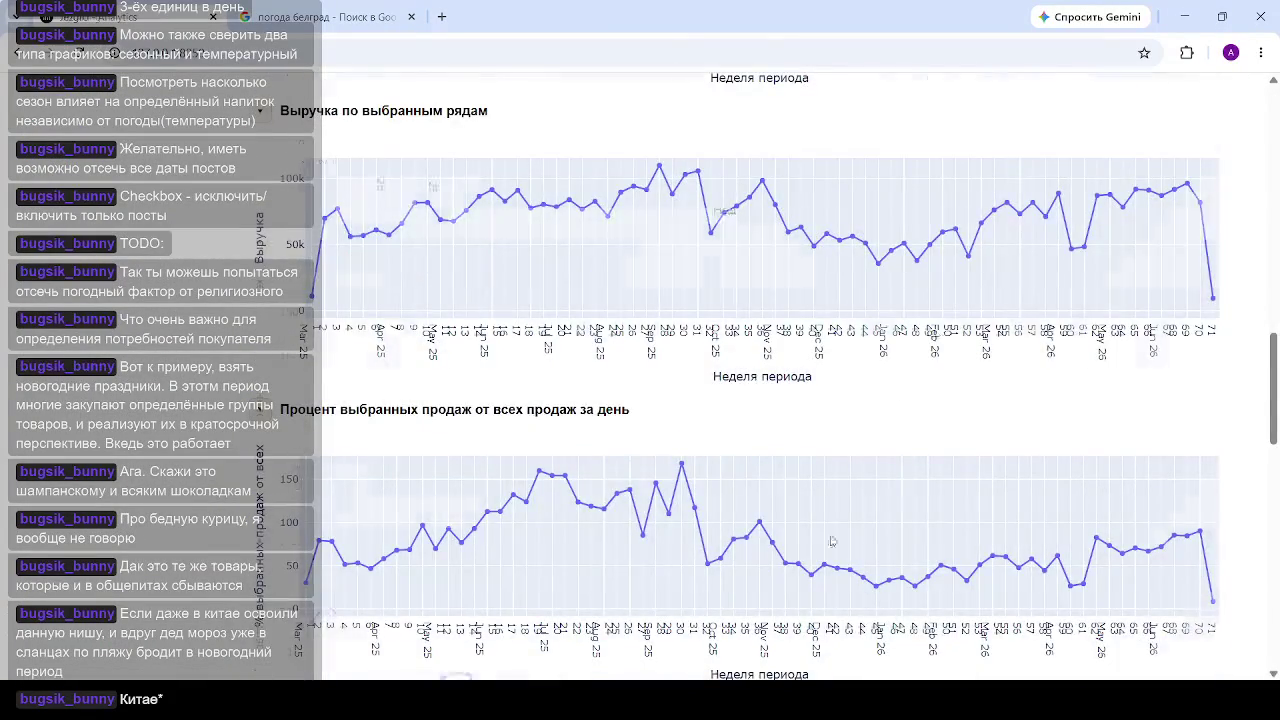
{"action": "scroll", "coordinate": [600, 470], "scroll_direction": "down", "scroll_amount": 4}
{"action": "scroll", "coordinate": [686, 395], "scroll_direction": "down", "scroll_amount": 4}
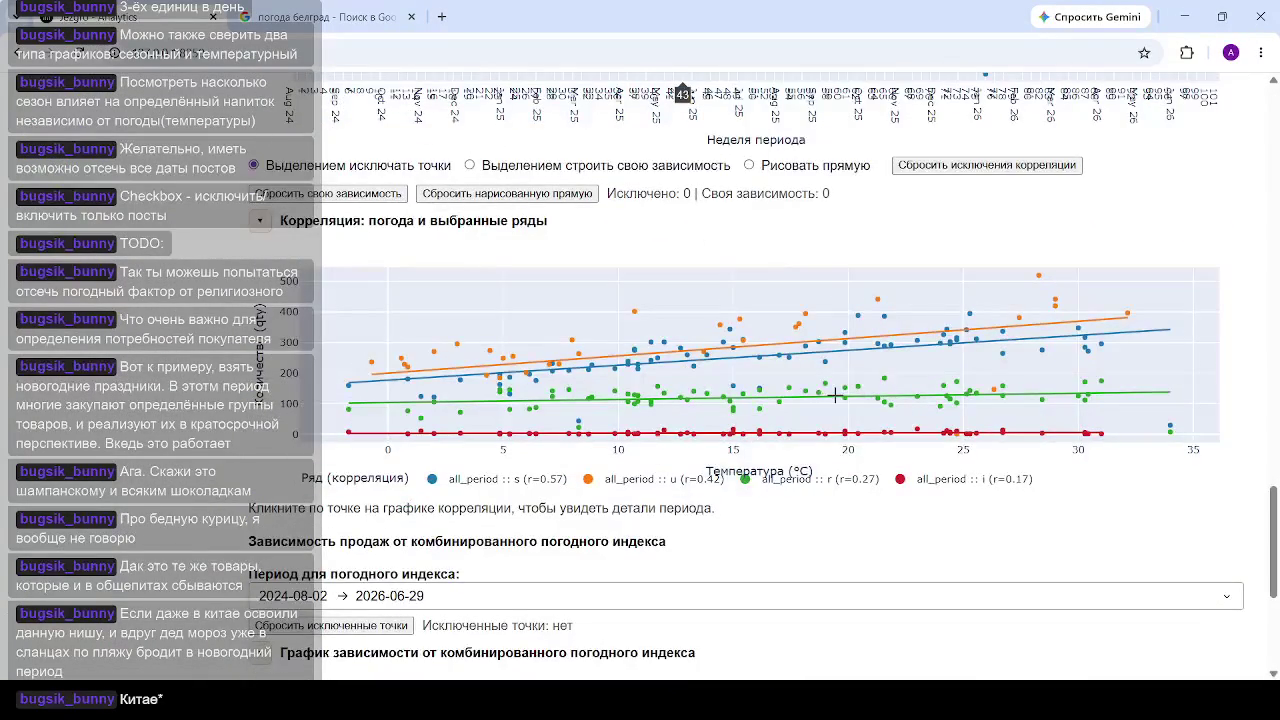
{"action": "mouse_move", "coordinate": [893, 433]}
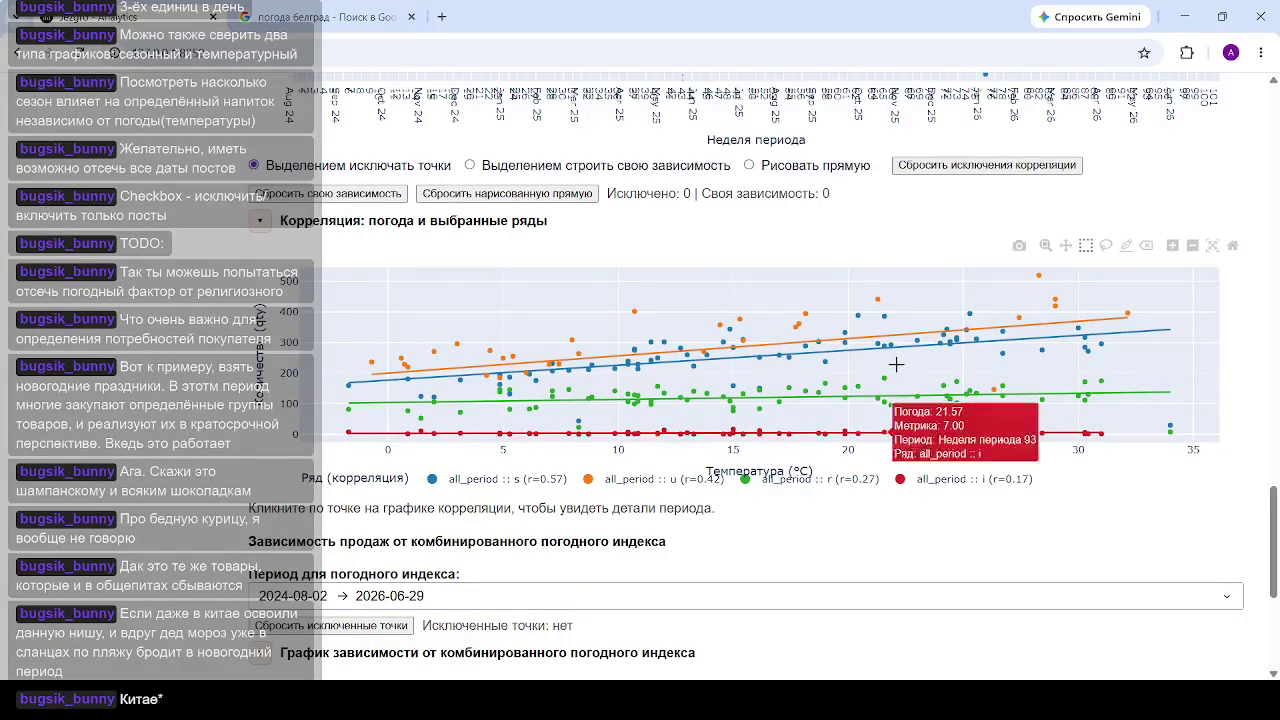
{"action": "scroll", "coordinate": [881, 446], "scroll_direction": "down", "scroll_amount": 4}
{"action": "scroll", "coordinate": [868, 322], "scroll_direction": "up", "scroll_amount": 6}
{"action": "scroll", "coordinate": [869, 325], "scroll_direction": "up", "scroll_amount": 1}
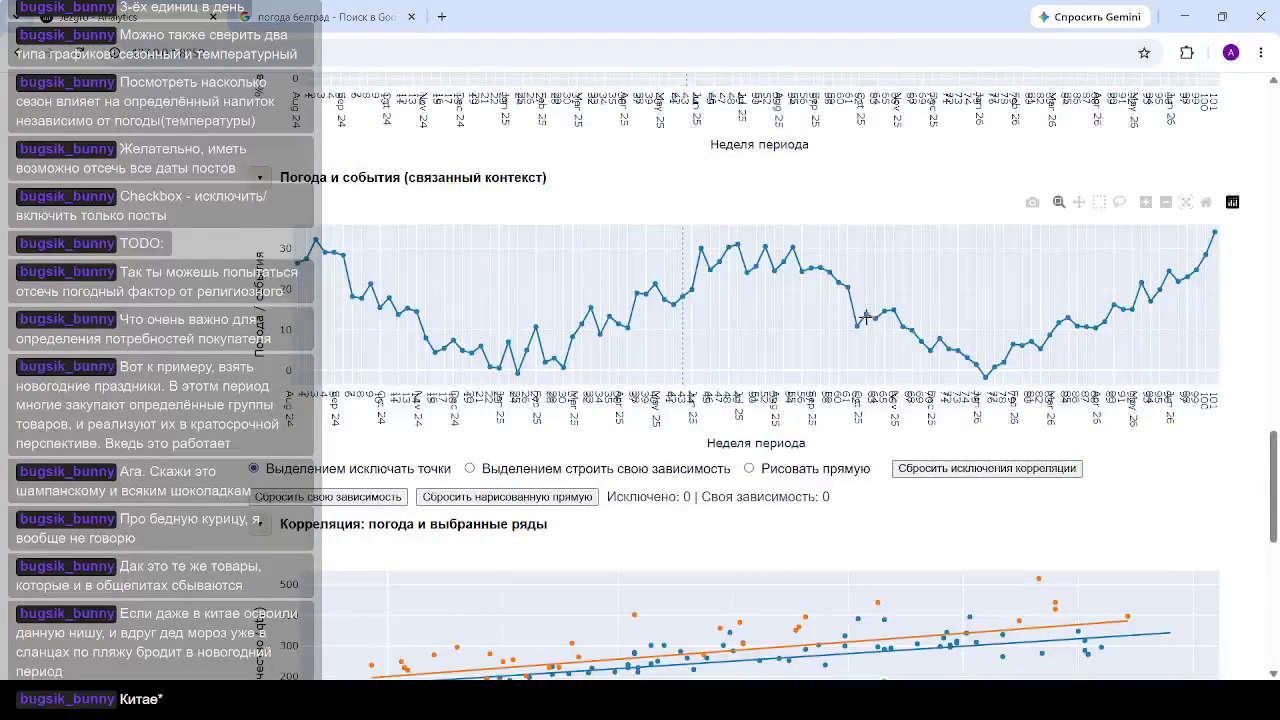
{"action": "scroll", "coordinate": [869, 325], "scroll_direction": "down", "scroll_amount": 3}
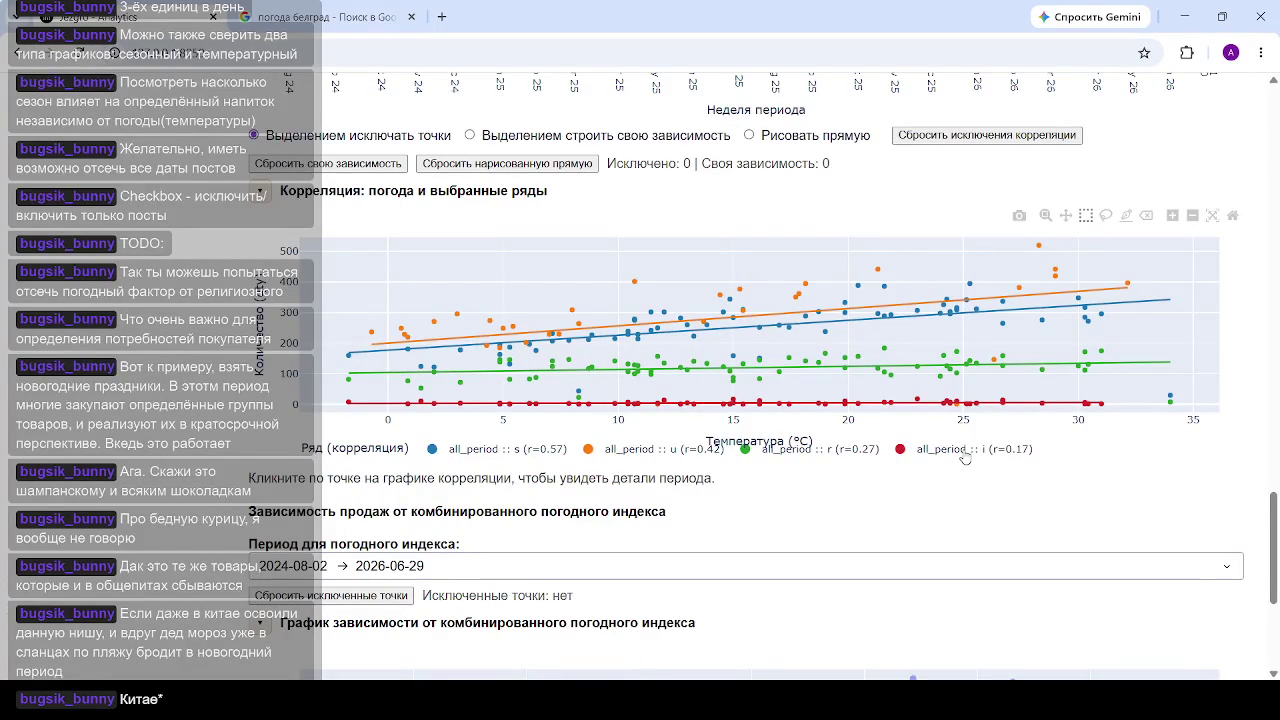
Step: Hide the i, u and r legend points, leaving only all_period :: s points visible
{"action": "left_click", "coordinate": [909, 452]}
{"action": "left_click", "coordinate": [474, 458]}
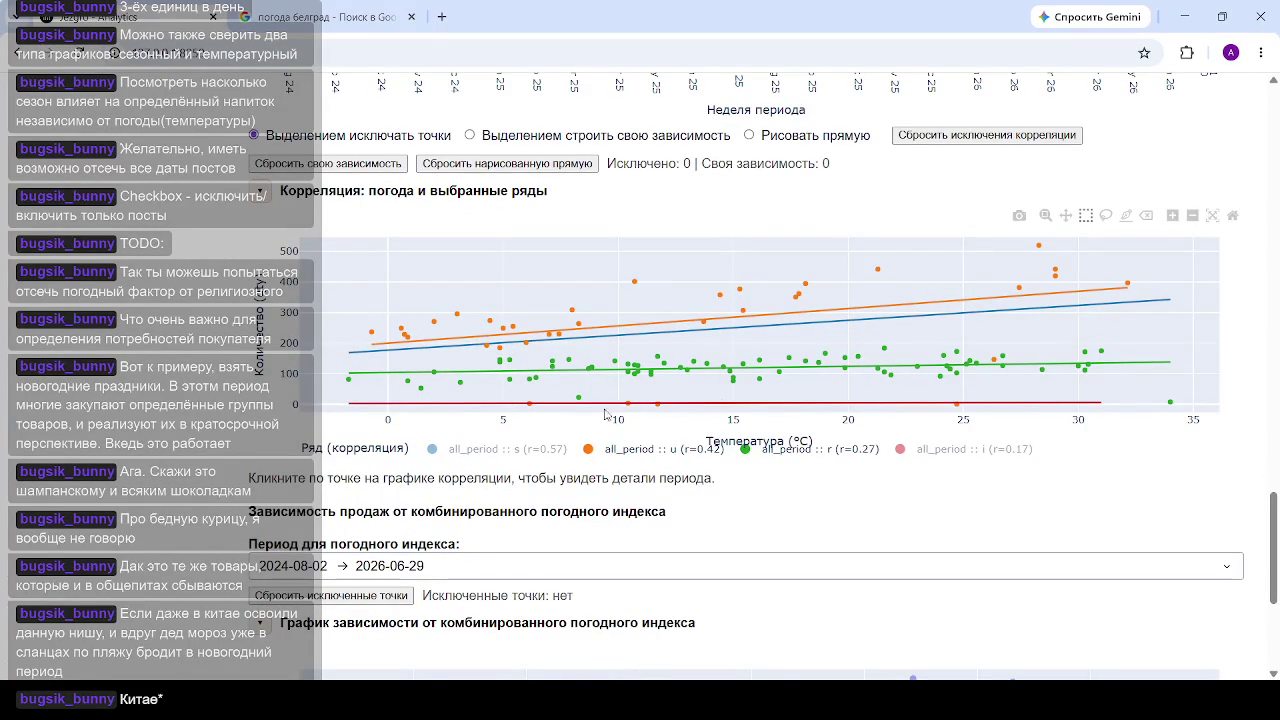
{"action": "left_click", "coordinate": [658, 455]}
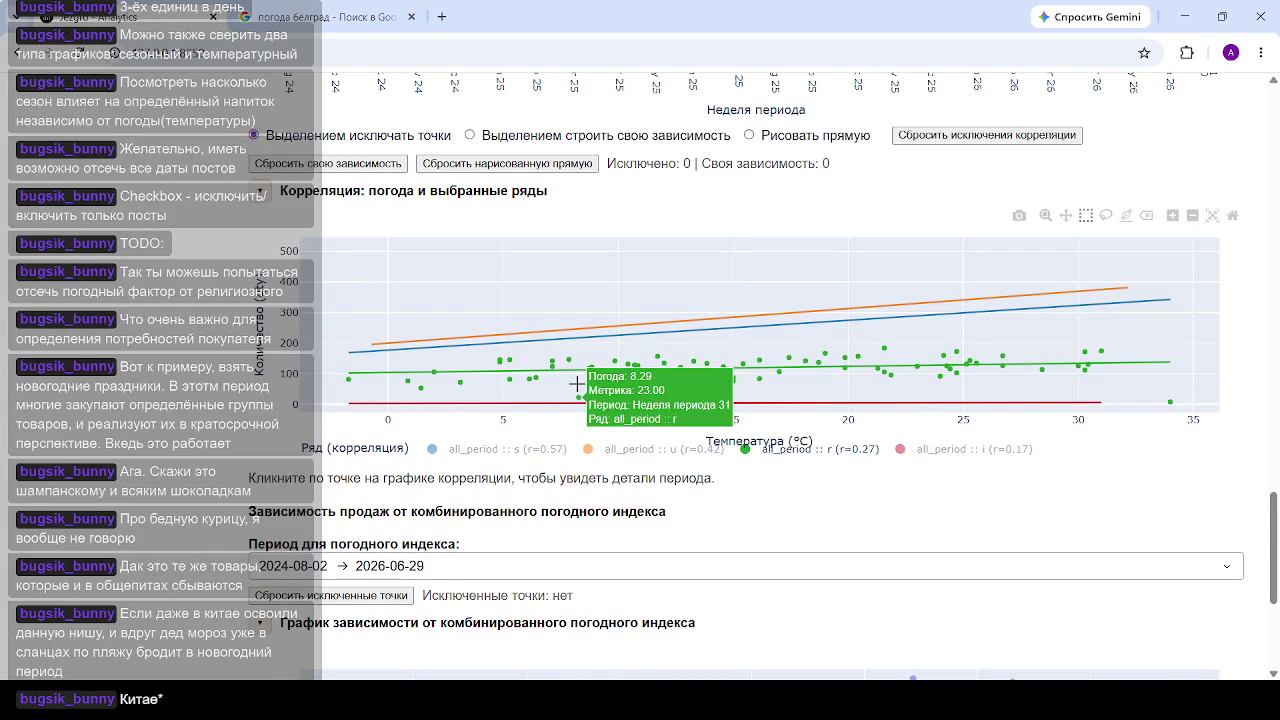
{"action": "left_click", "coordinate": [832, 455]}
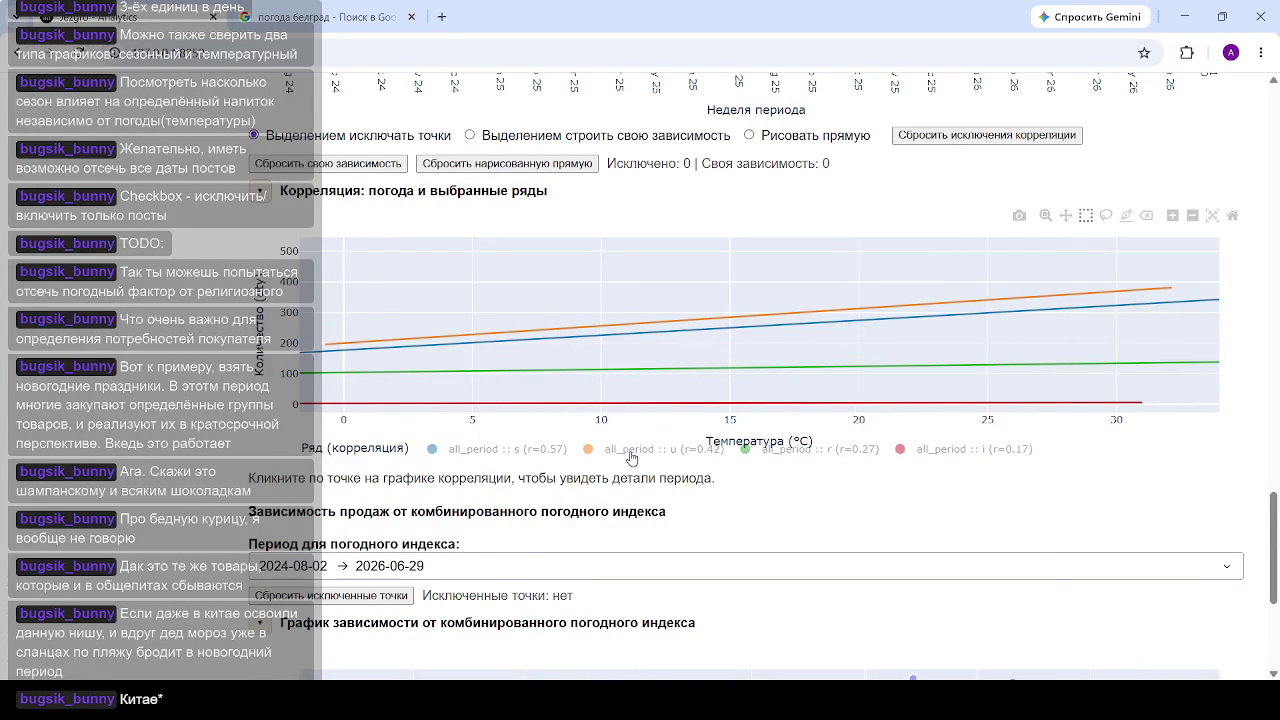
{"action": "left_click", "coordinate": [481, 454]}
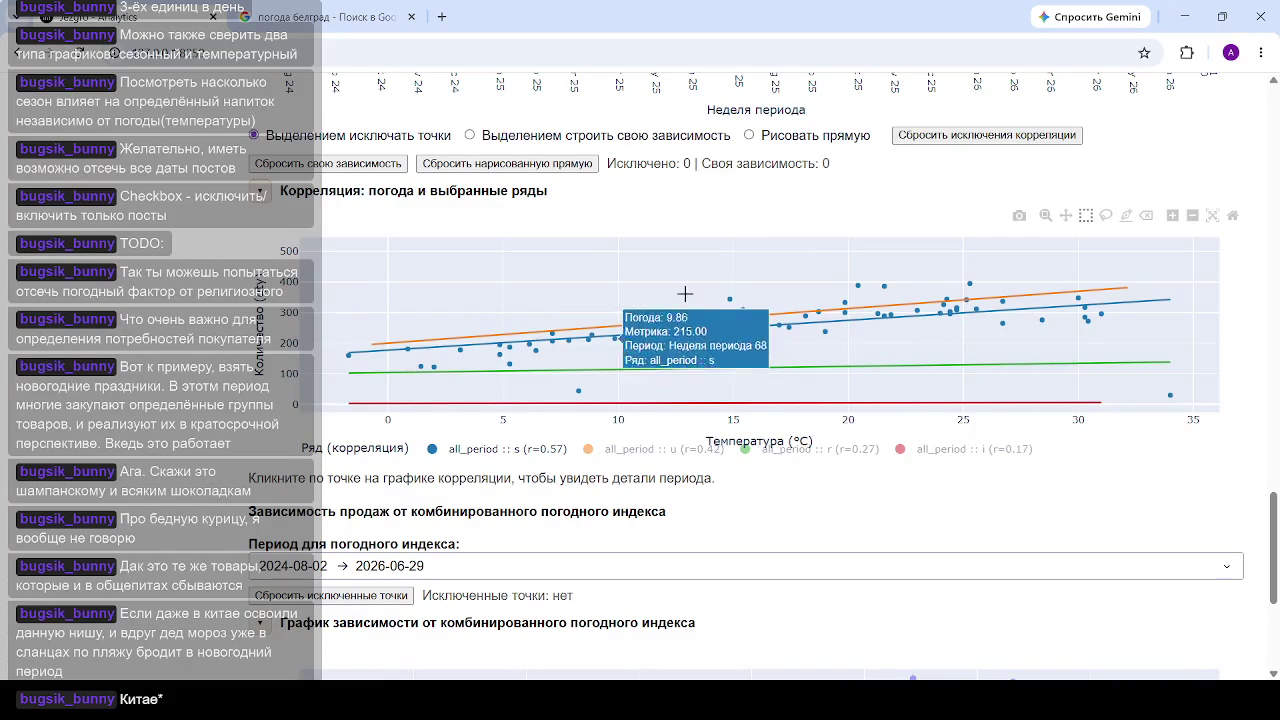
Step: Hand-draw a straight line across the weather scatter, giving y=7.824x+146.055, R2=-0.12
{"action": "left_click", "coordinate": [750, 135]}
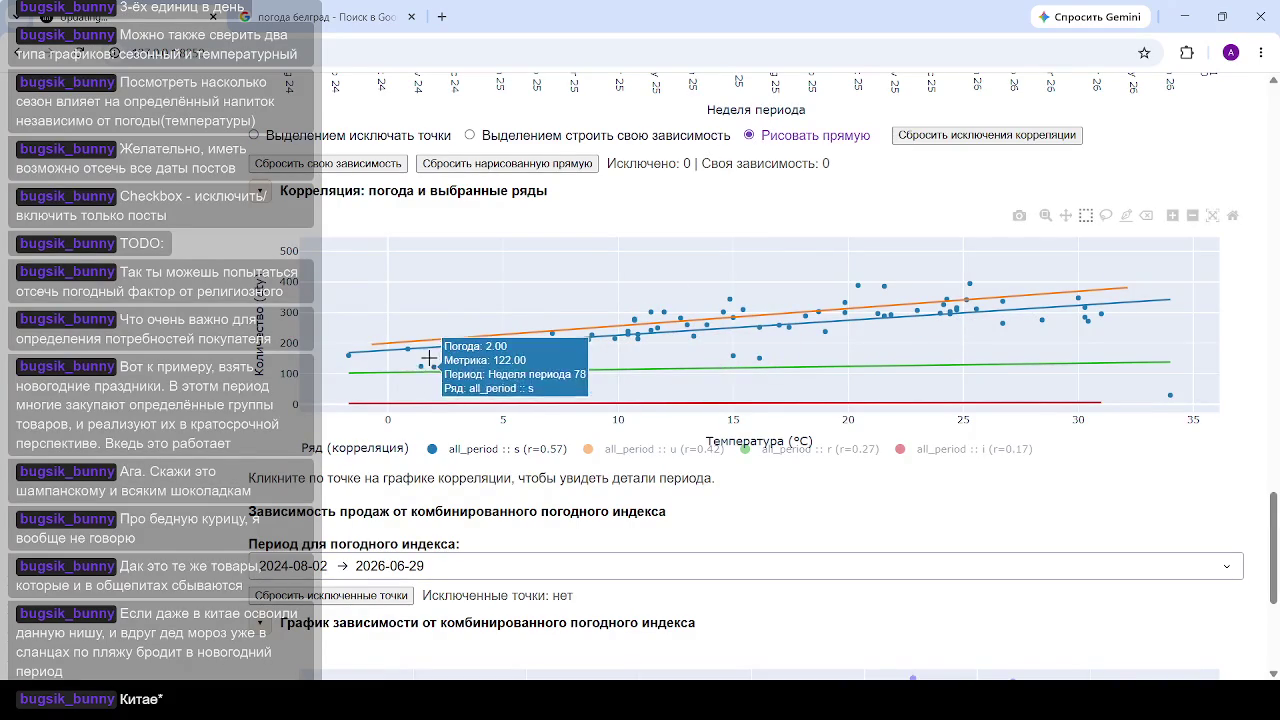
{"action": "left_click_drag", "start_coordinate": [415, 360], "coordinate": [924, 339]}
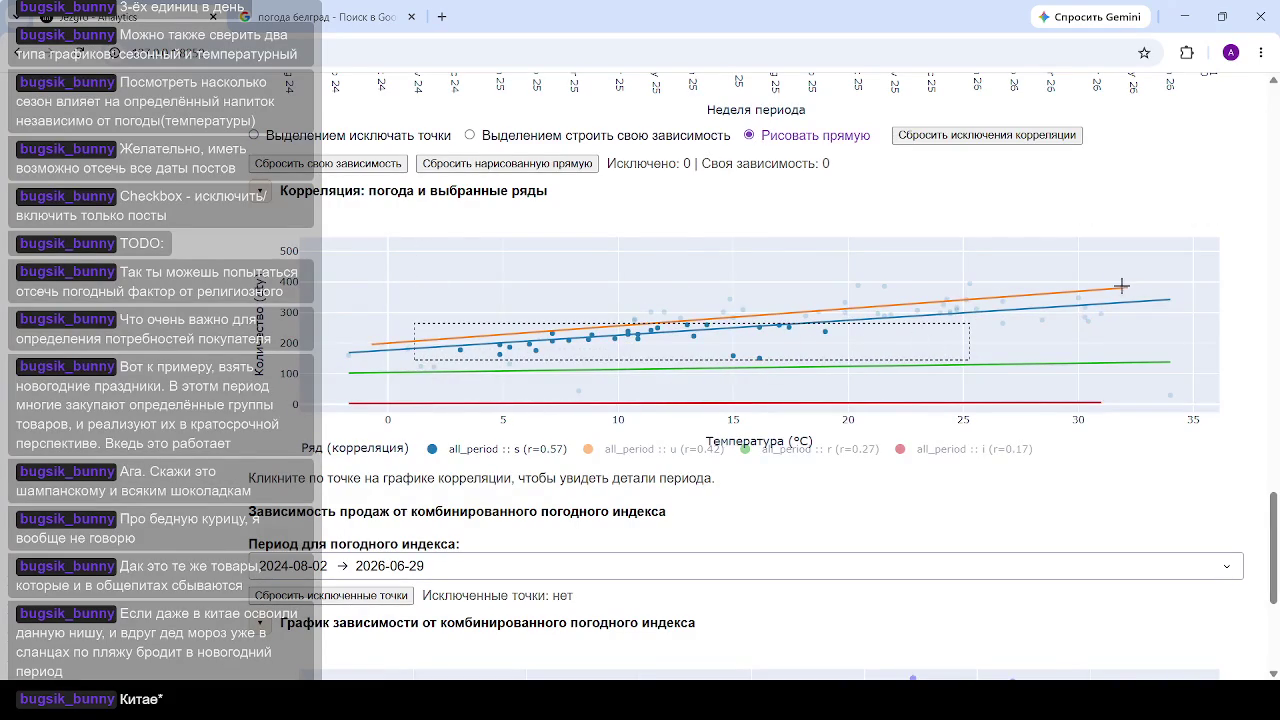
{"action": "left_click_drag", "start_coordinate": [1128, 284], "coordinate": [415, 360]}
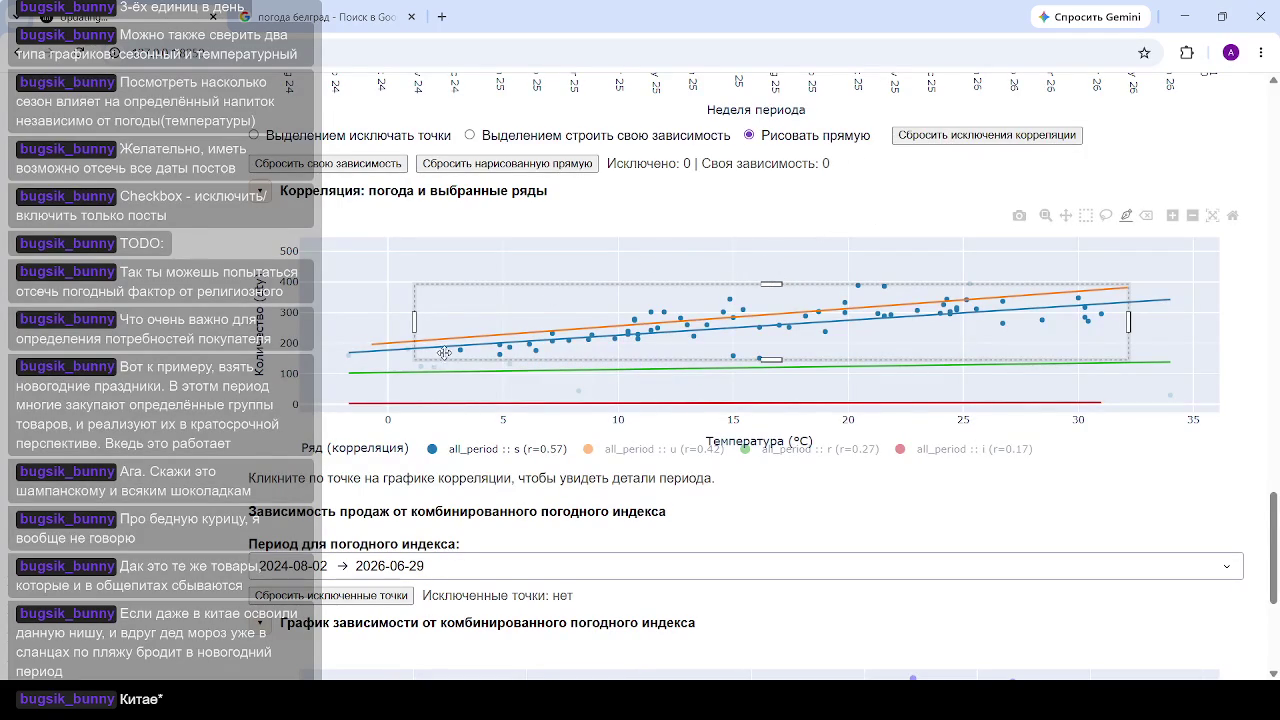
{"action": "mouse_move", "coordinate": [790, 236]}
{"action": "scroll", "coordinate": [790, 240], "scroll_direction": "down", "scroll_amount": 2}
{"action": "scroll", "coordinate": [778, 247], "scroll_direction": "up", "scroll_amount": 3}
{"action": "scroll", "coordinate": [778, 247], "scroll_direction": "up", "scroll_amount": 2}
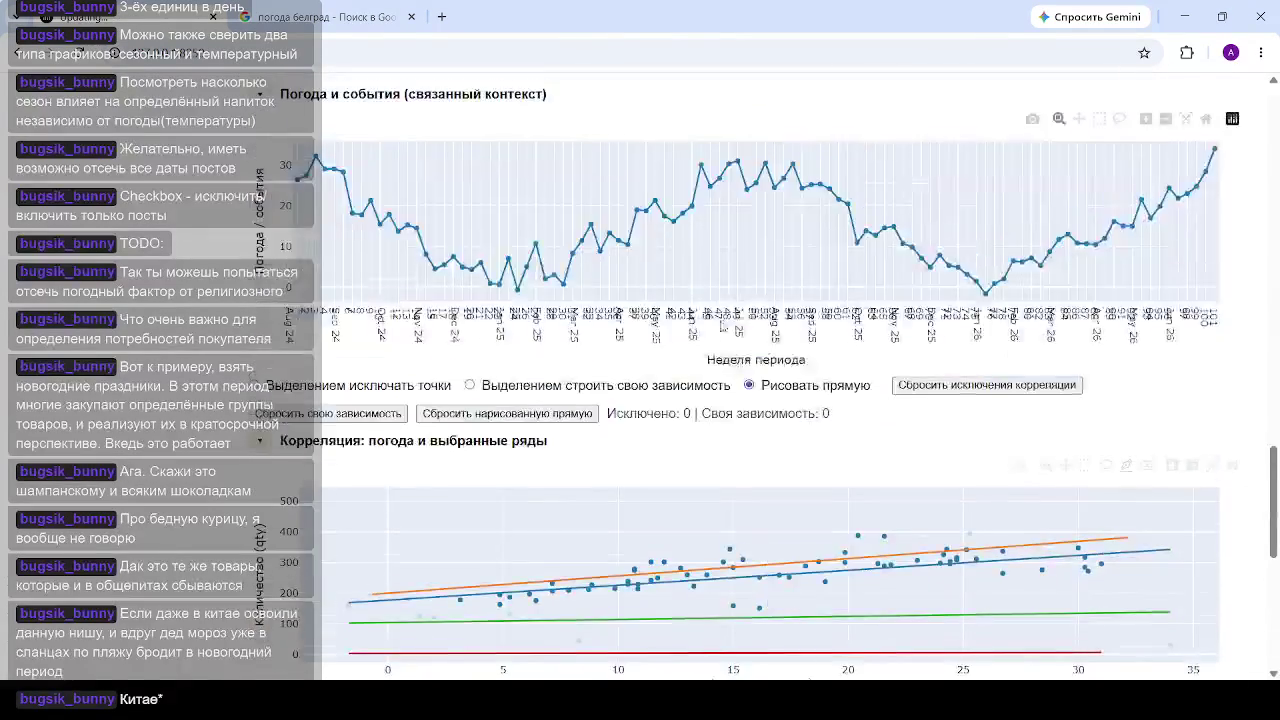
{"action": "scroll", "coordinate": [389, 447], "scroll_direction": "down", "scroll_amount": 2}
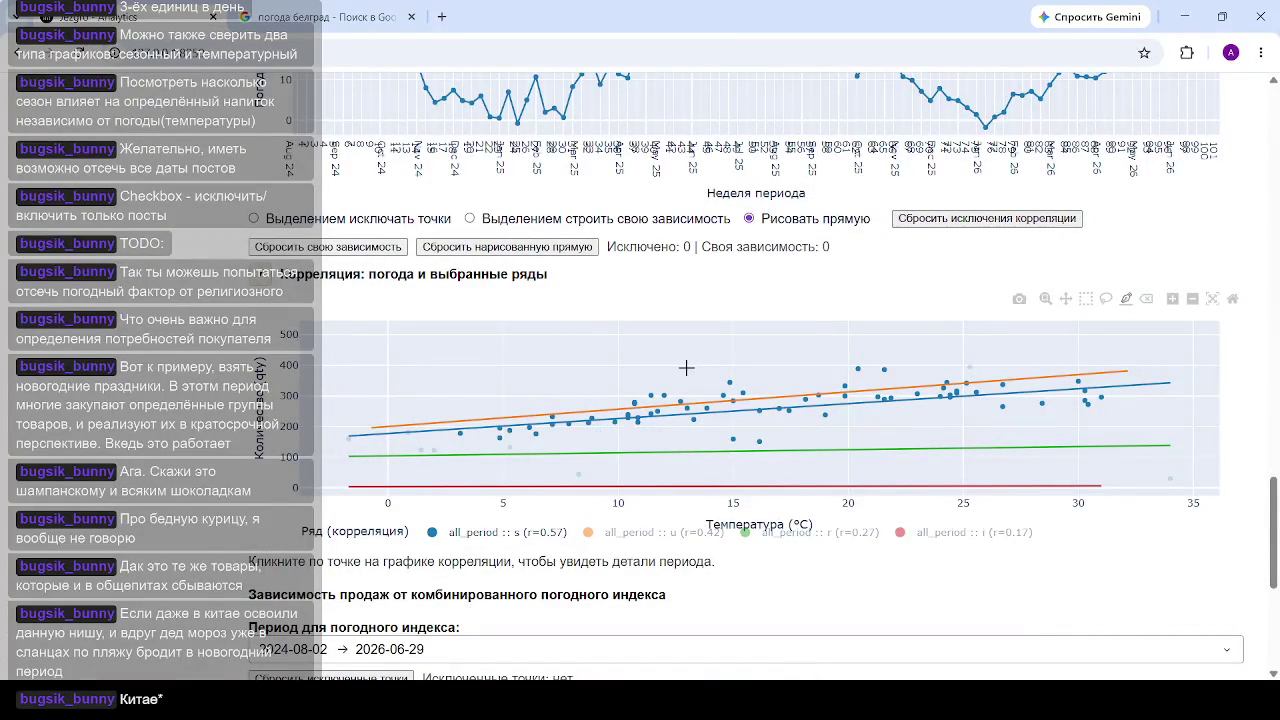
{"action": "mouse_move", "coordinate": [459, 433]}
{"action": "left_click_drag", "start_coordinate": [461, 433], "coordinate": [1107, 369]}
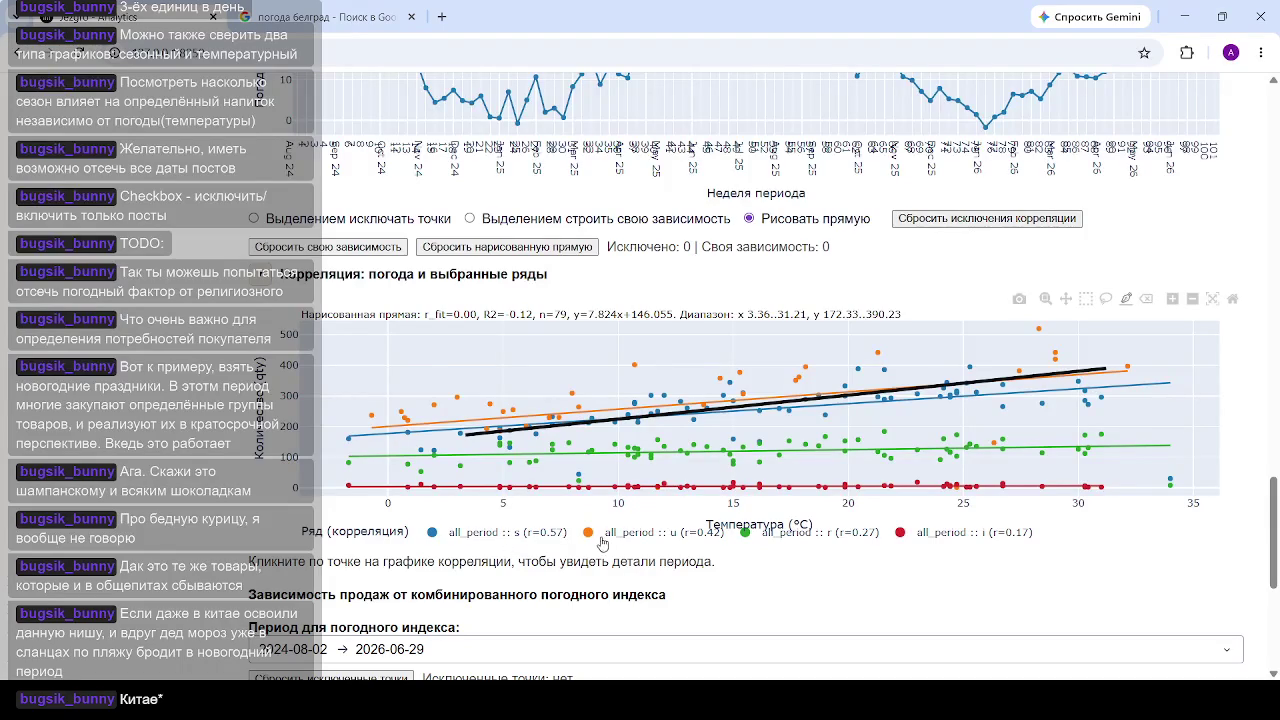
Step: Hide the u, r and i points so only s points show
{"action": "left_click", "coordinate": [609, 538]}
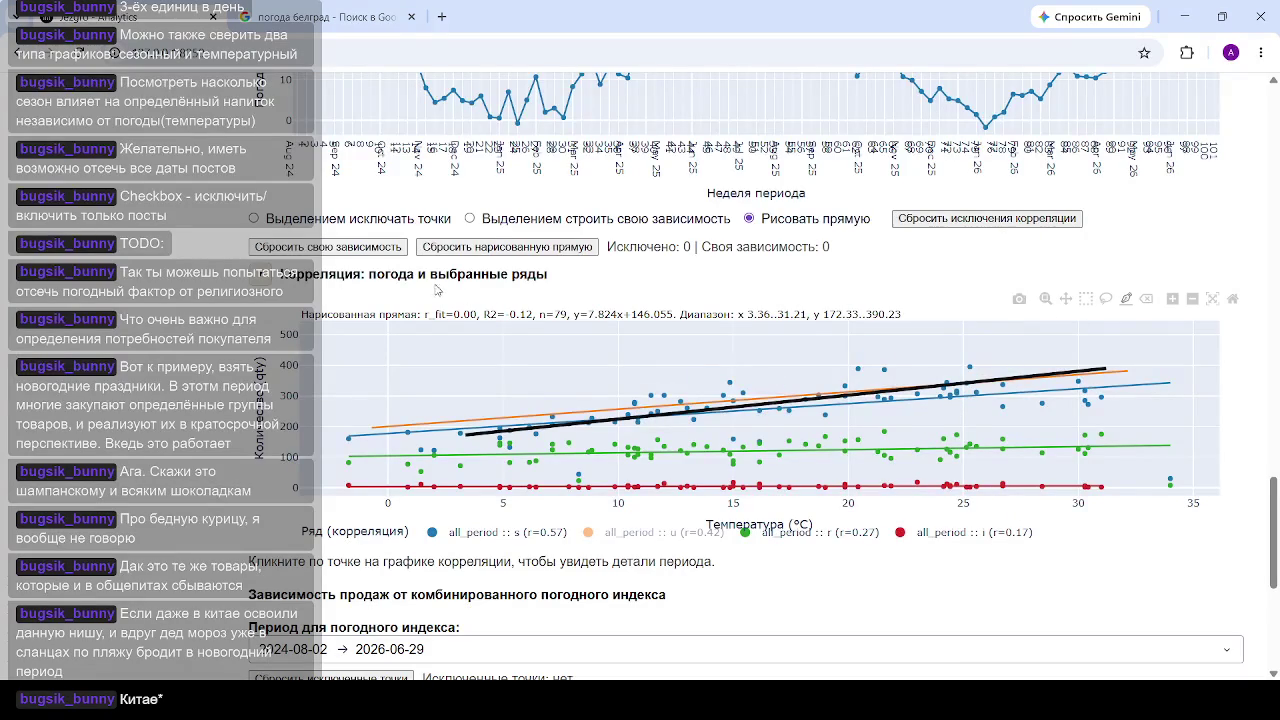
{"action": "left_click", "coordinate": [835, 537]}
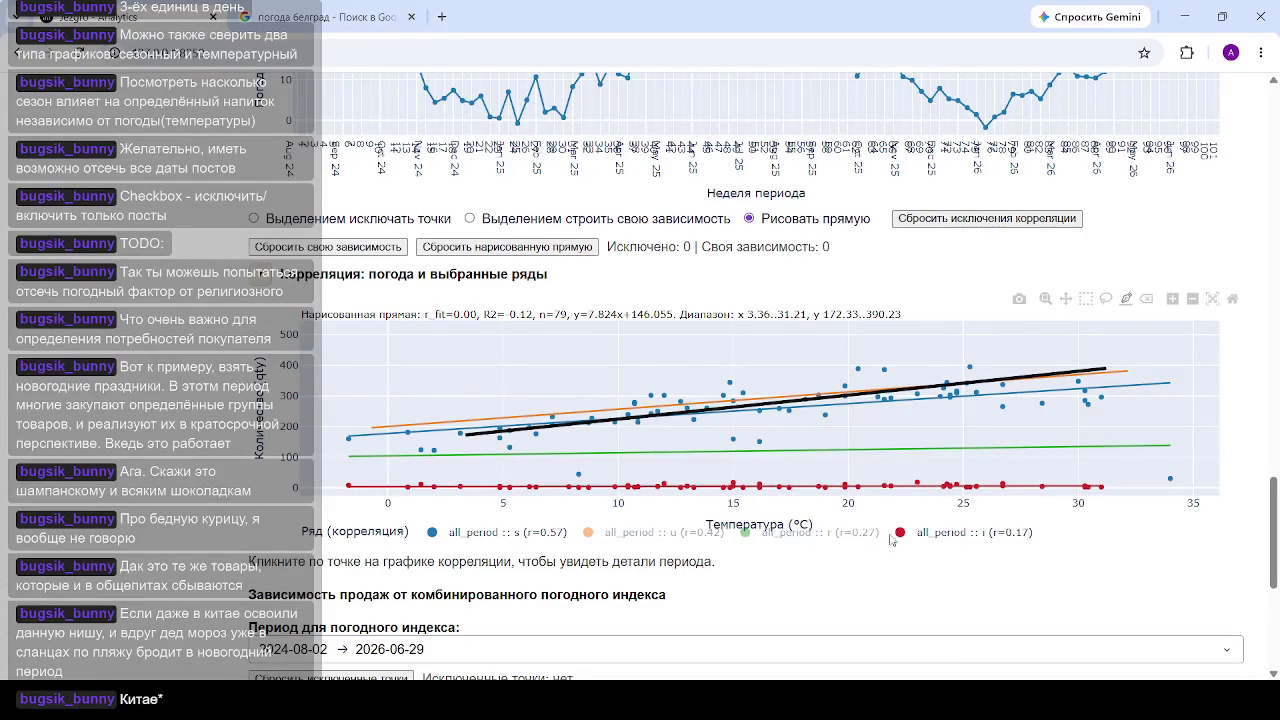
{"action": "left_click", "coordinate": [958, 538]}
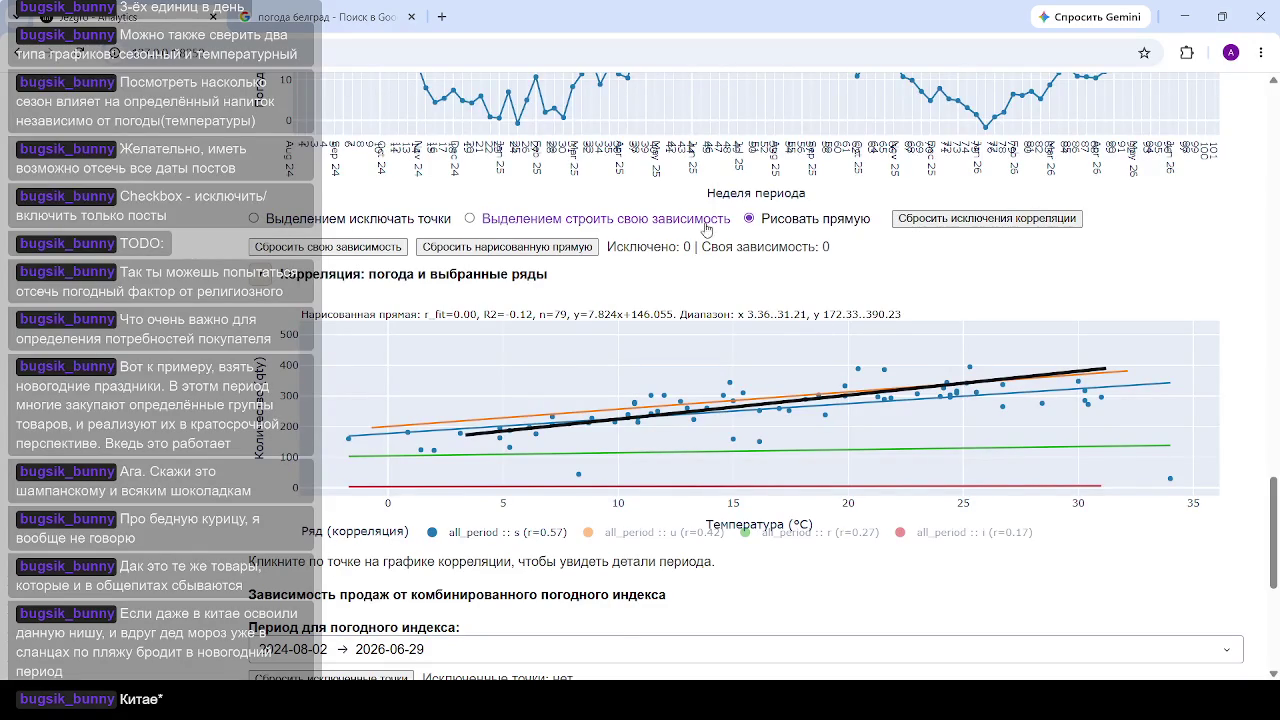
Step: Box-select points in Выделением строить свою зависимость mode to fit y=7.829x+140.023 (n=64)
{"action": "left_click", "coordinate": [510, 220]}
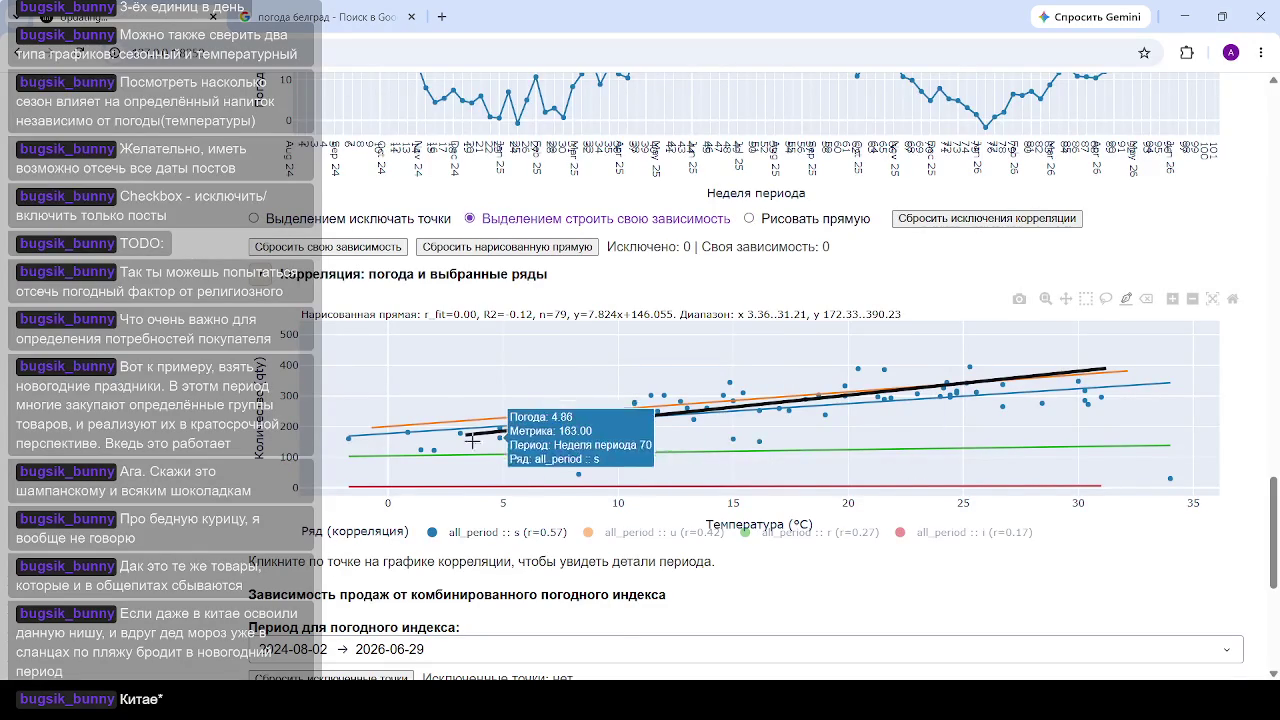
{"action": "left_click_drag", "start_coordinate": [463, 460], "coordinate": [1014, 404]}
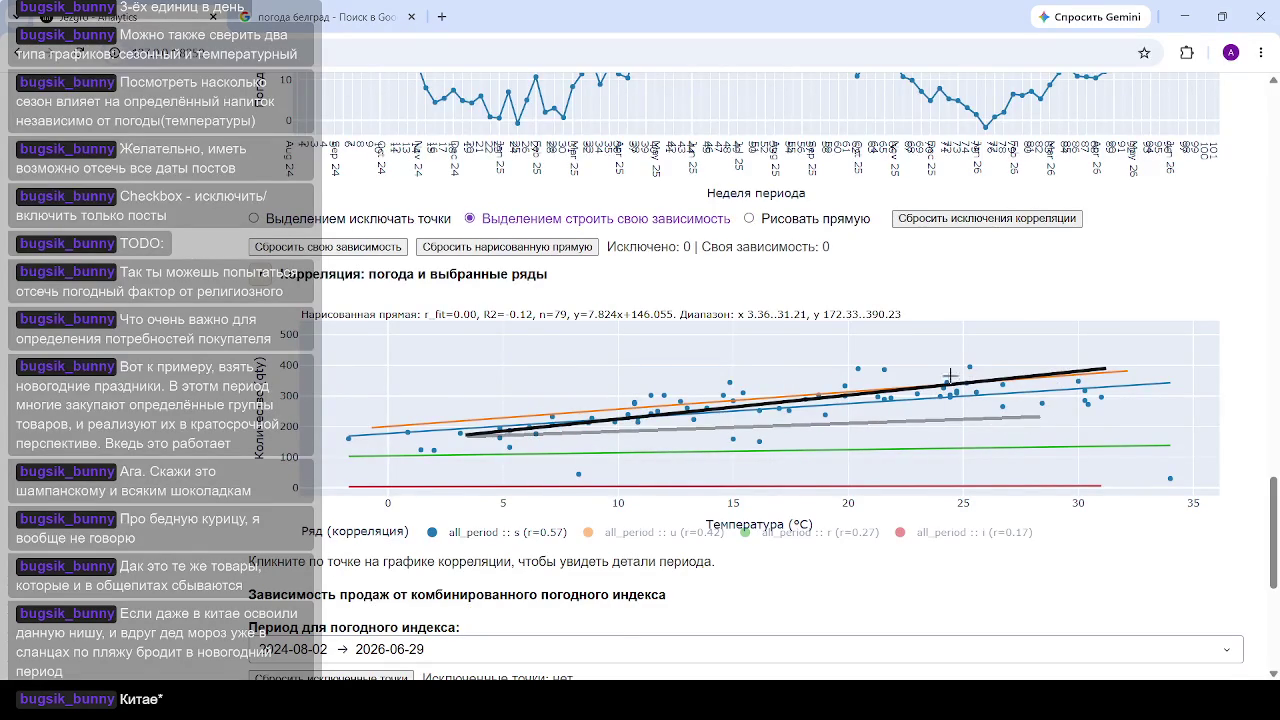
{"action": "left_click", "coordinate": [996, 381]}
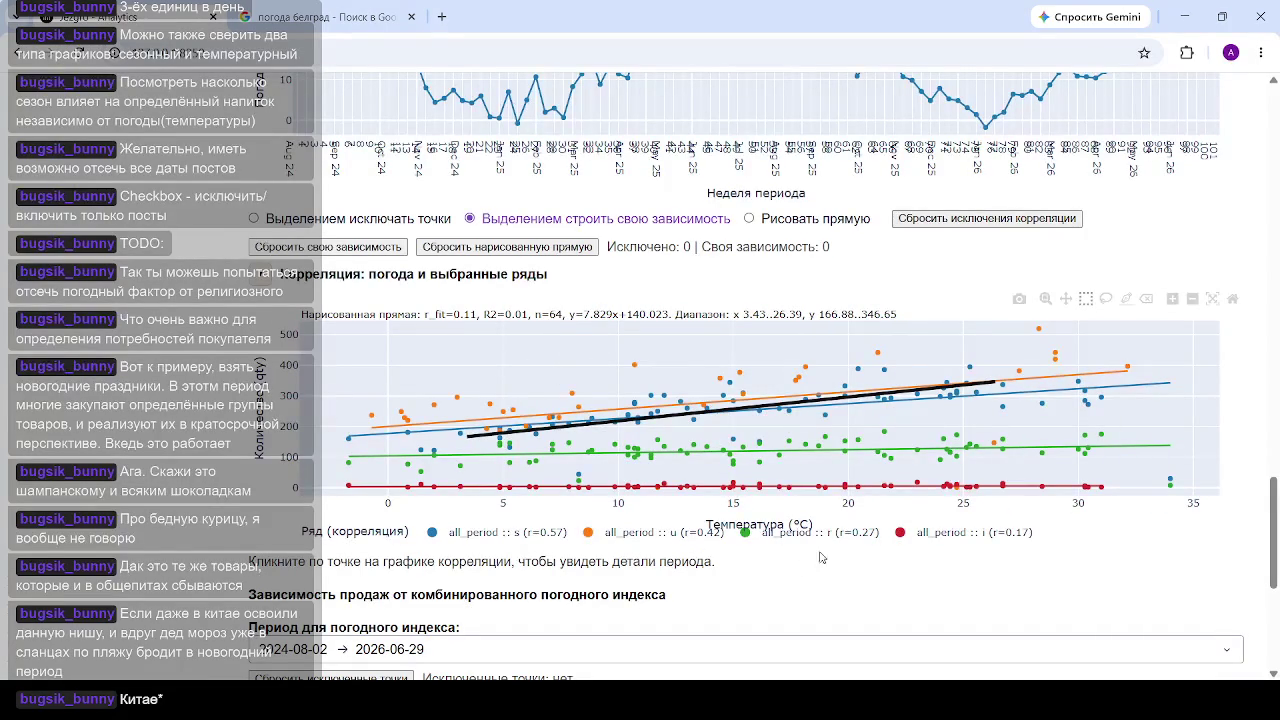
Step: Hide the u and i points, leaving s and r points on the scatter
{"action": "scroll", "coordinate": [913, 546], "scroll_direction": "down", "scroll_amount": 2}
{"action": "scroll", "coordinate": [686, 433], "scroll_direction": "up", "scroll_amount": 4}
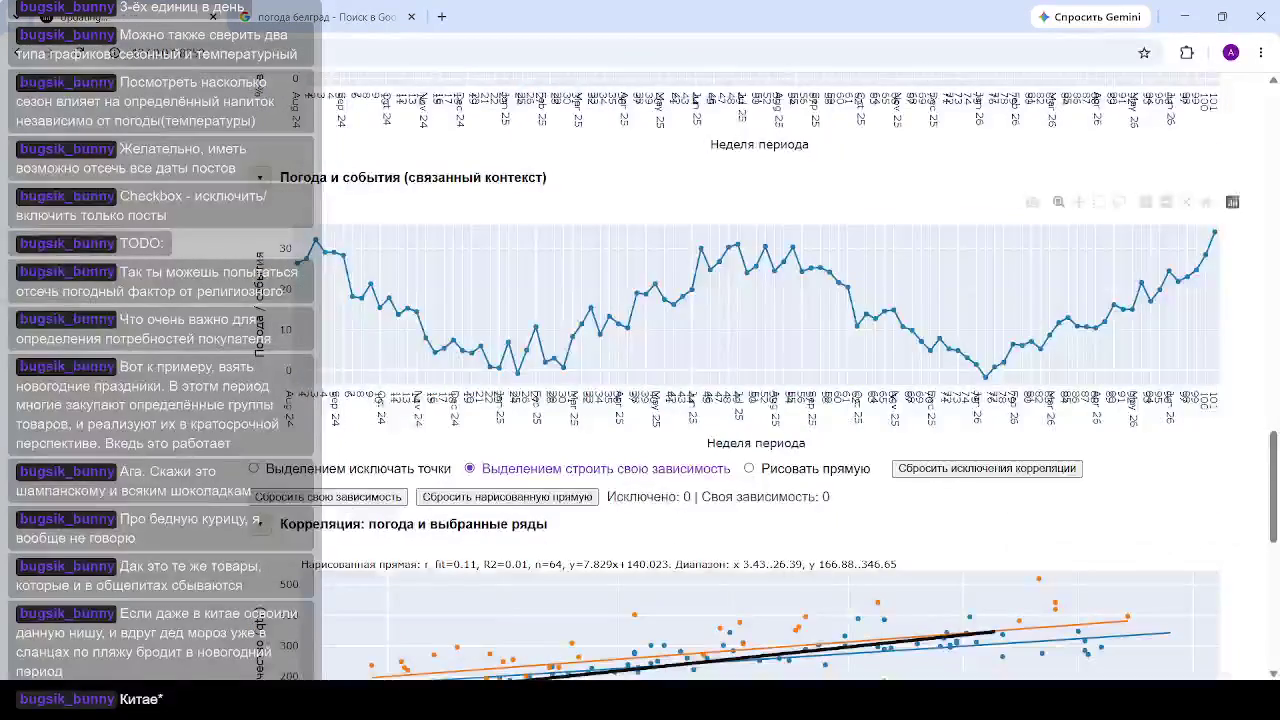
{"action": "scroll", "coordinate": [686, 433], "scroll_direction": "down", "scroll_amount": 4}
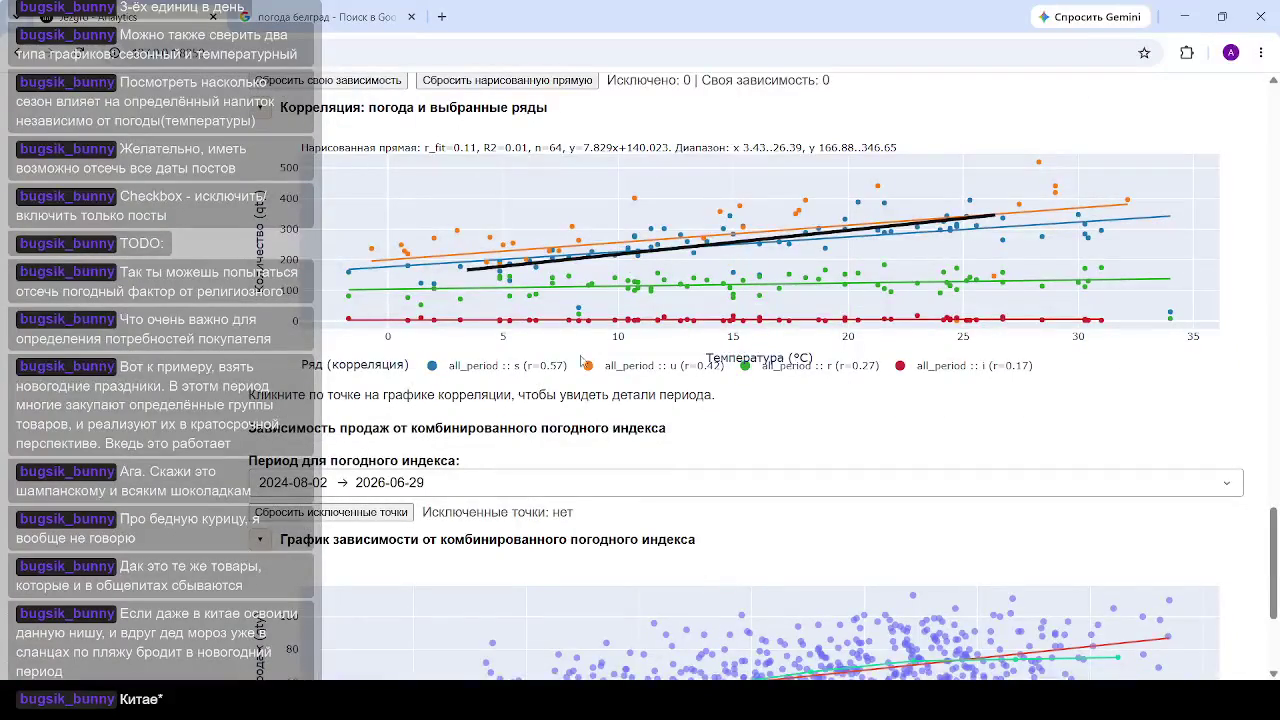
{"action": "scroll", "coordinate": [686, 321], "scroll_direction": "up", "scroll_amount": 2}
{"action": "mouse_move", "coordinate": [700, 250]}
{"action": "left_click", "coordinate": [917, 535]}
{"action": "left_click", "coordinate": [644, 532]}
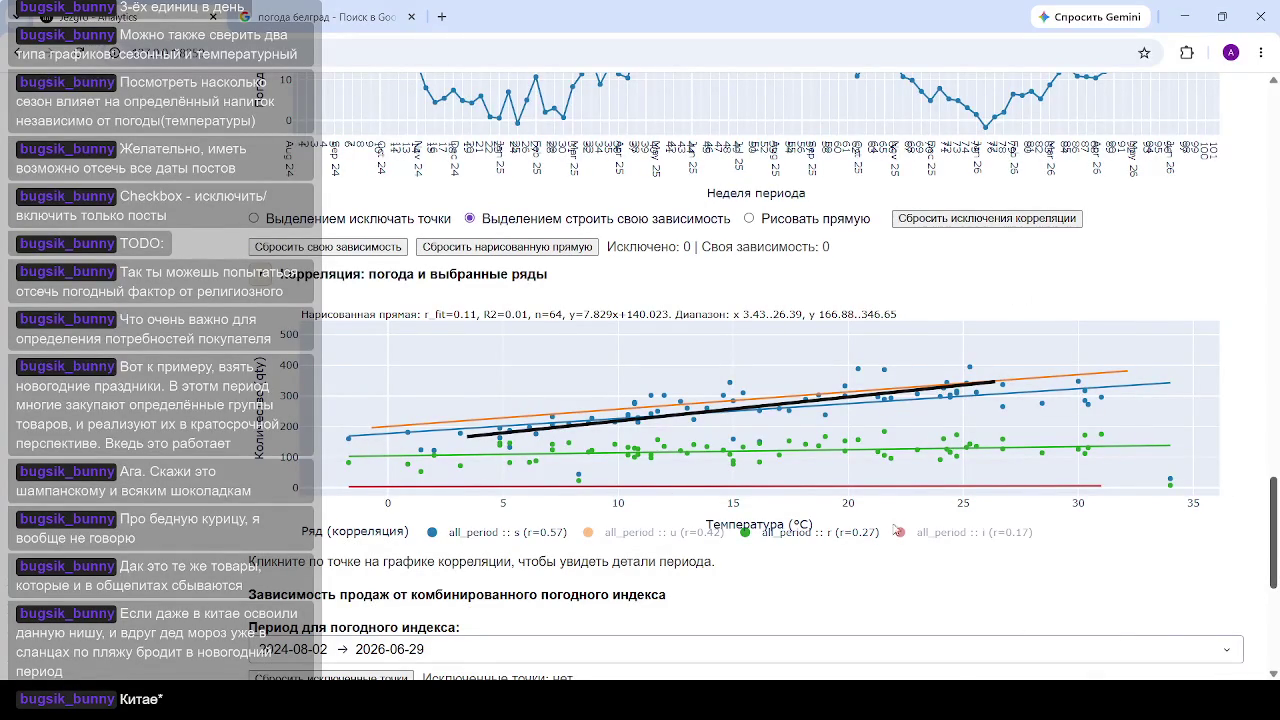
Step: Switch the level 1 grouping to gender_code, producing w (13909), m (13055) and u (9471) series
{"action": "scroll", "coordinate": [659, 420], "scroll_direction": "up", "scroll_amount": 10}
{"action": "scroll", "coordinate": [534, 337], "scroll_direction": "up", "scroll_amount": 10}
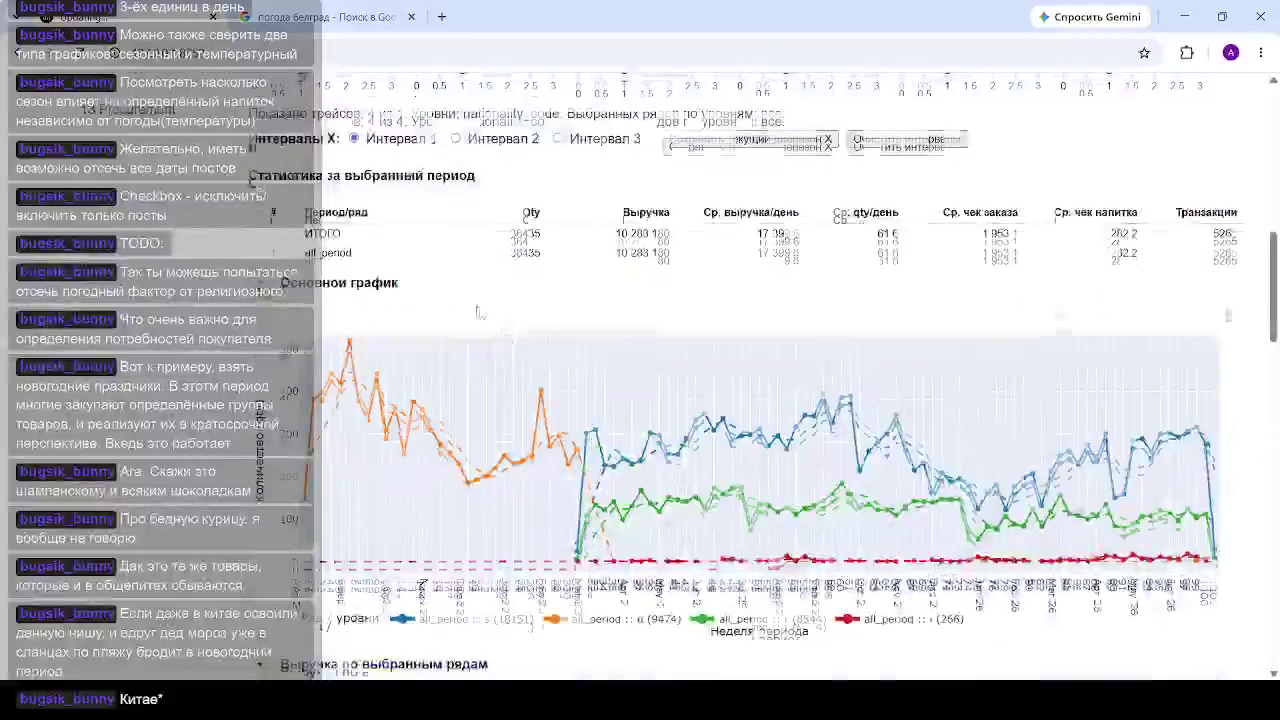
{"action": "scroll", "coordinate": [450, 335], "scroll_direction": "up", "scroll_amount": 10}
{"action": "scroll", "coordinate": [333, 330], "scroll_direction": "up", "scroll_amount": 2}
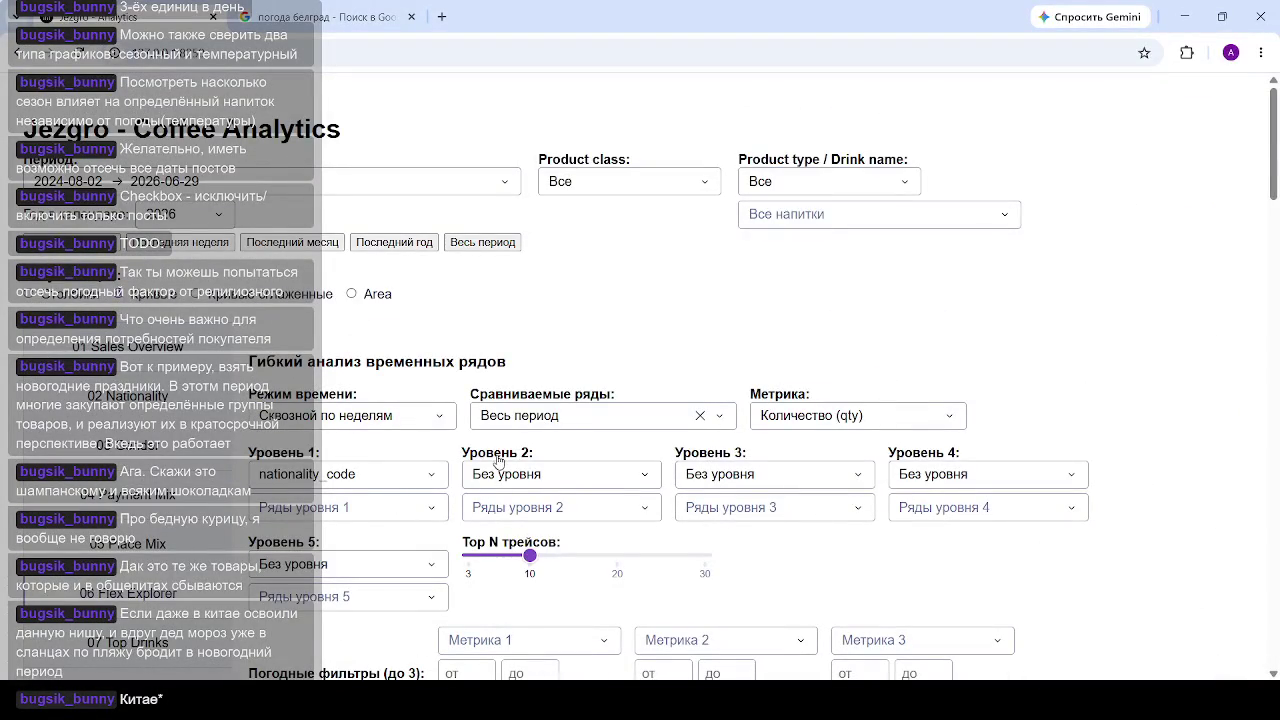
{"action": "left_click", "coordinate": [350, 478]}
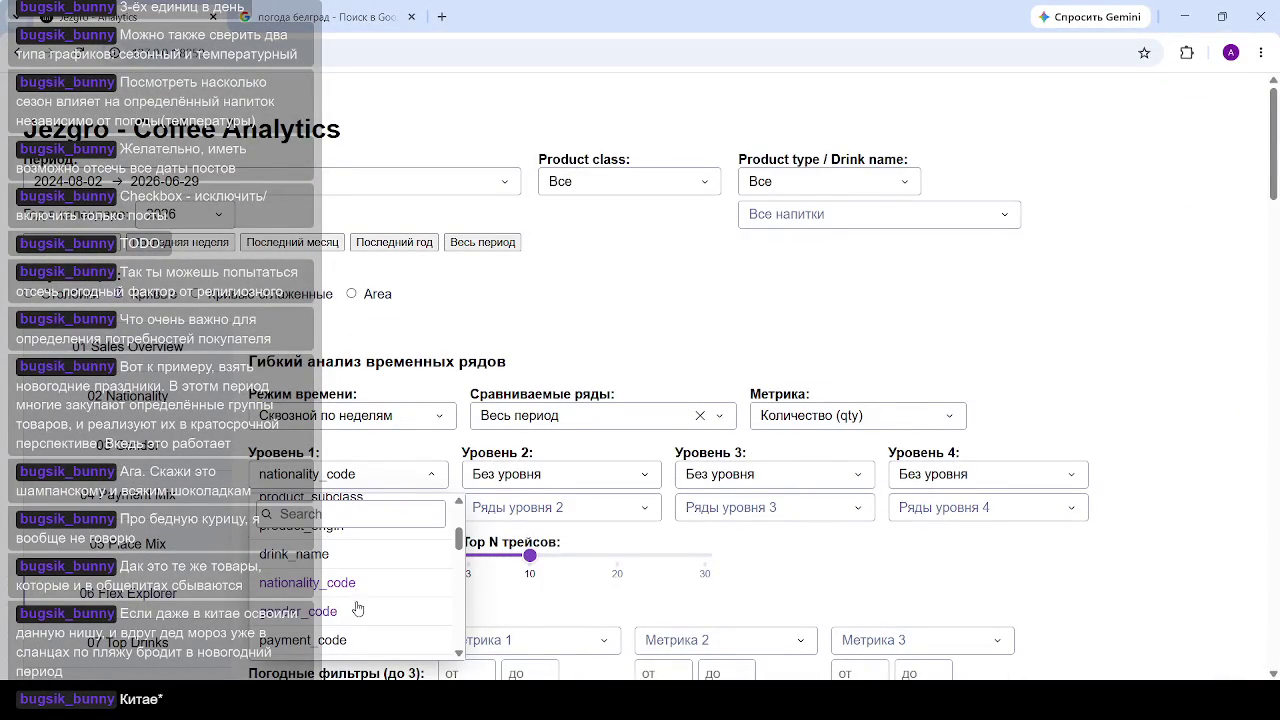
{"action": "scroll", "coordinate": [333, 605], "scroll_direction": "up", "scroll_amount": 1}
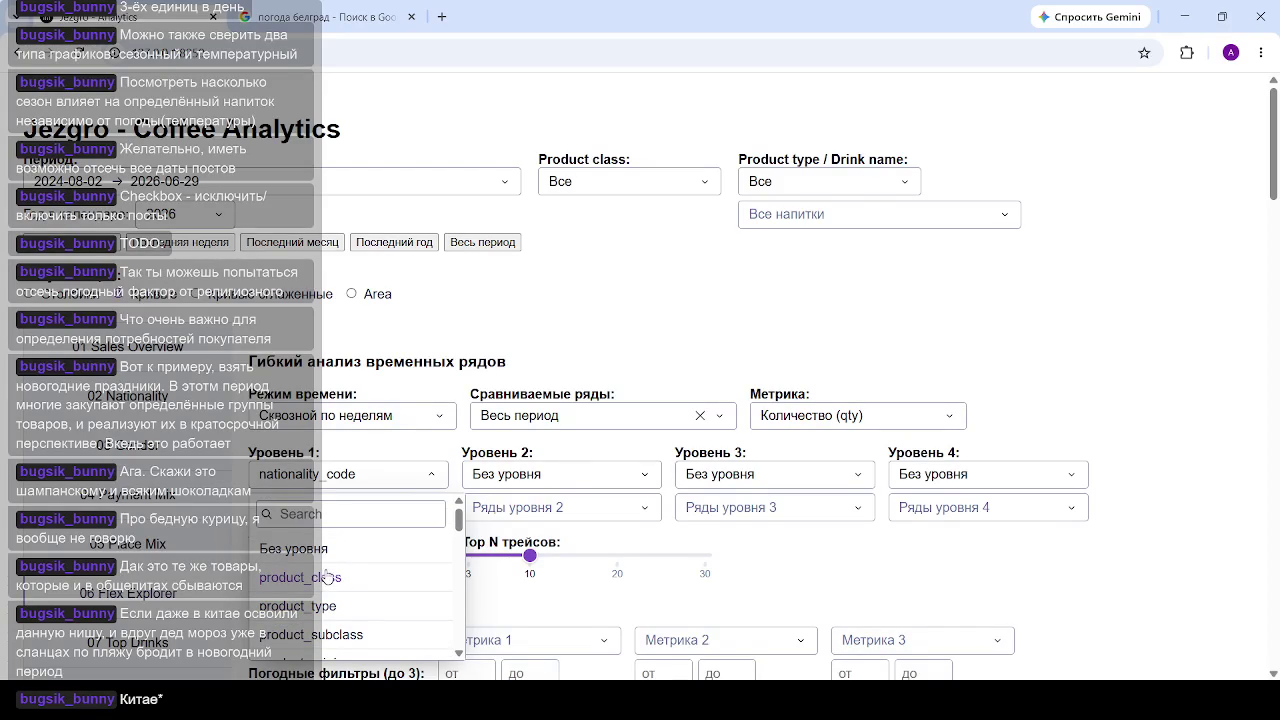
{"action": "scroll", "coordinate": [330, 580], "scroll_direction": "down", "scroll_amount": 1}
{"action": "scroll", "coordinate": [329, 576], "scroll_direction": "down", "scroll_amount": 2}
{"action": "scroll", "coordinate": [329, 576], "scroll_direction": "down", "scroll_amount": 1}
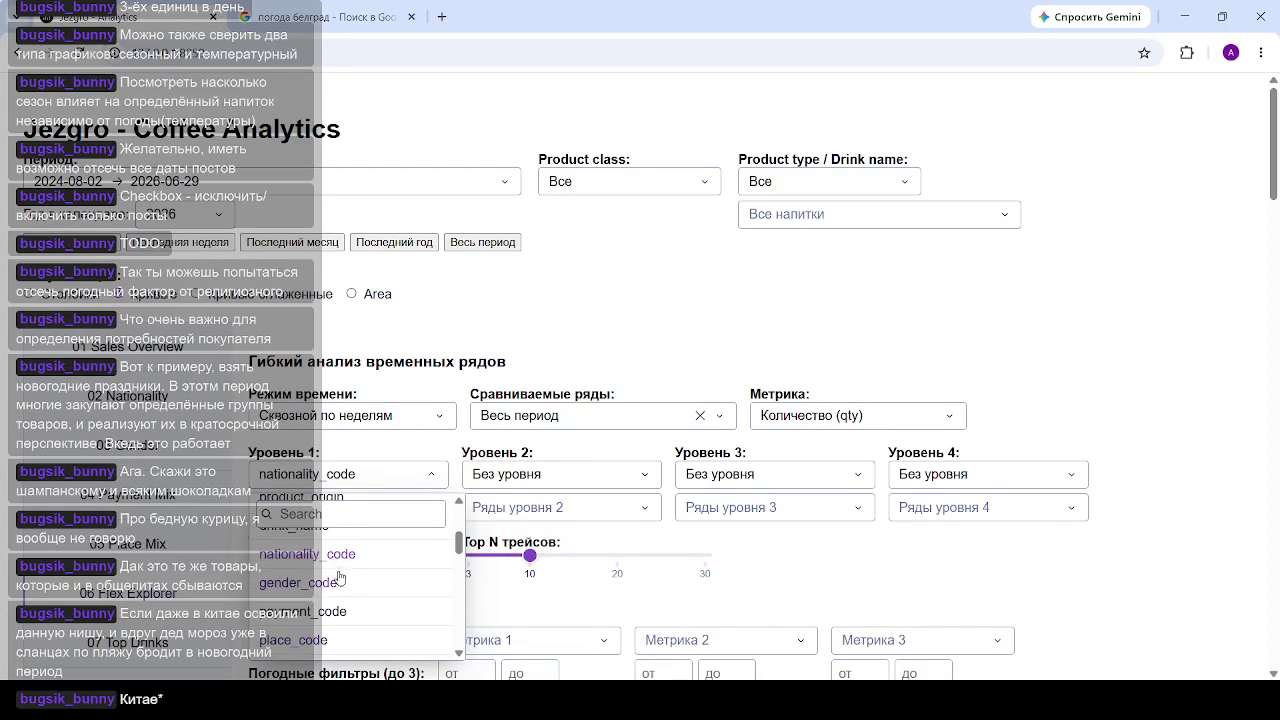
{"action": "left_click", "coordinate": [322, 584]}
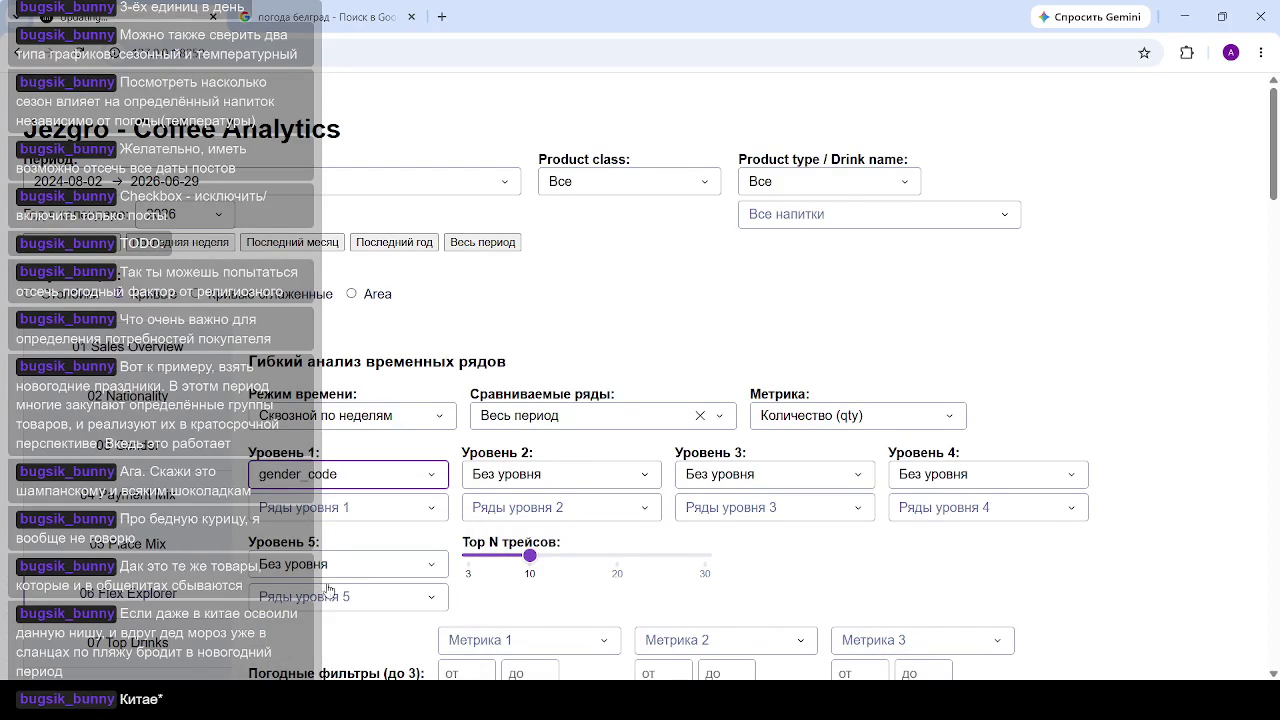
{"action": "left_click", "coordinate": [1055, 296]}
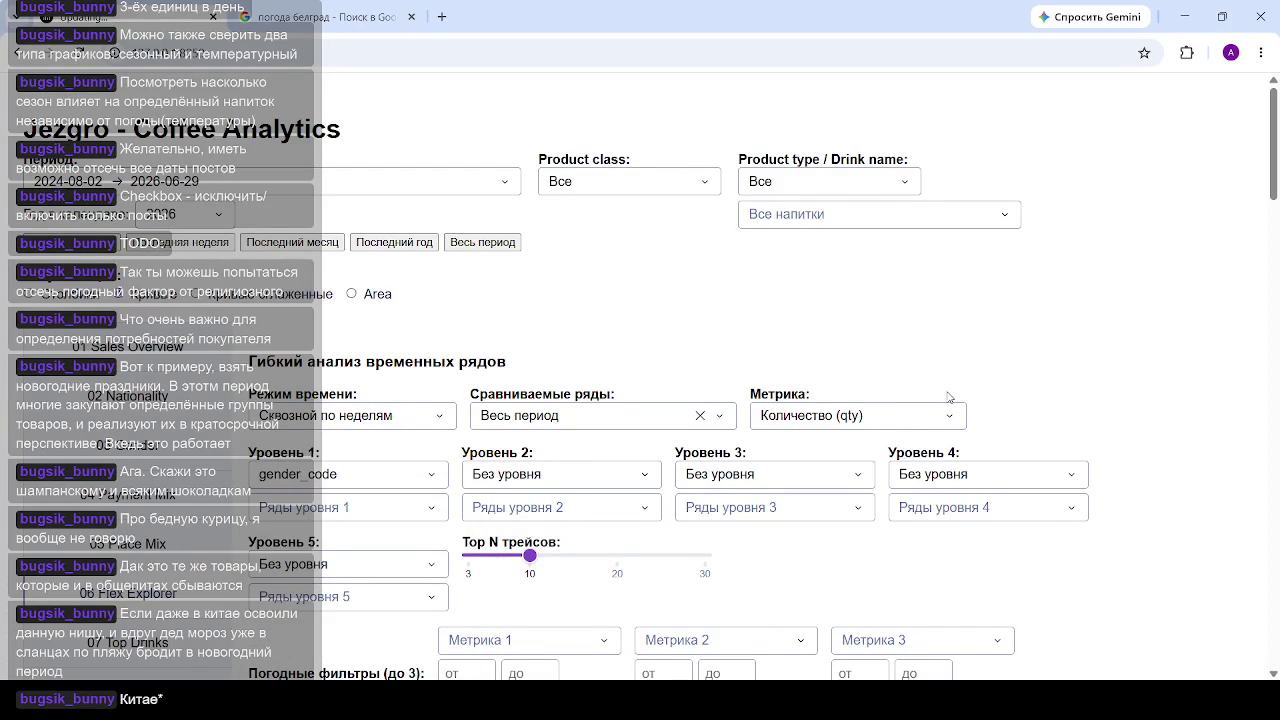
{"action": "scroll", "coordinate": [985, 395], "scroll_direction": "down", "scroll_amount": 3}
Step: Toggle the u, m and w legend entries so only m points (r=0.61) remain
{"action": "scroll", "coordinate": [975, 400], "scroll_direction": "down", "scroll_amount": 5}
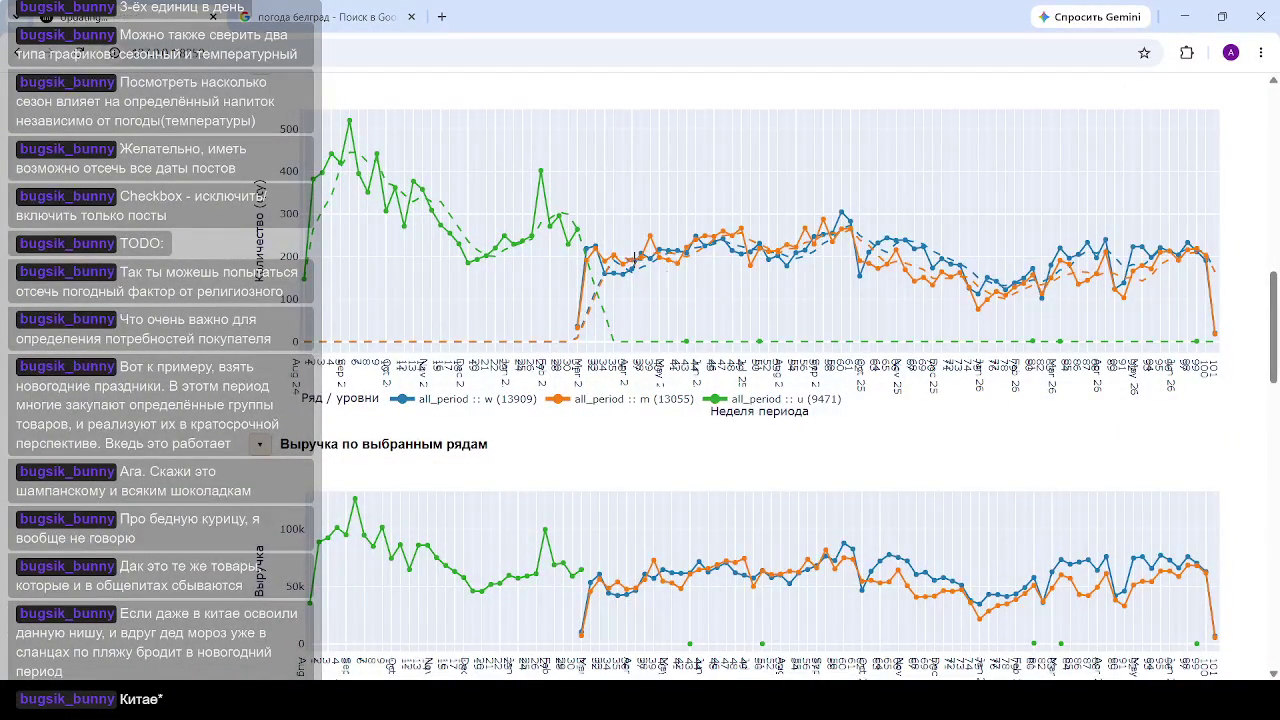
{"action": "mouse_move", "coordinate": [650, 300]}
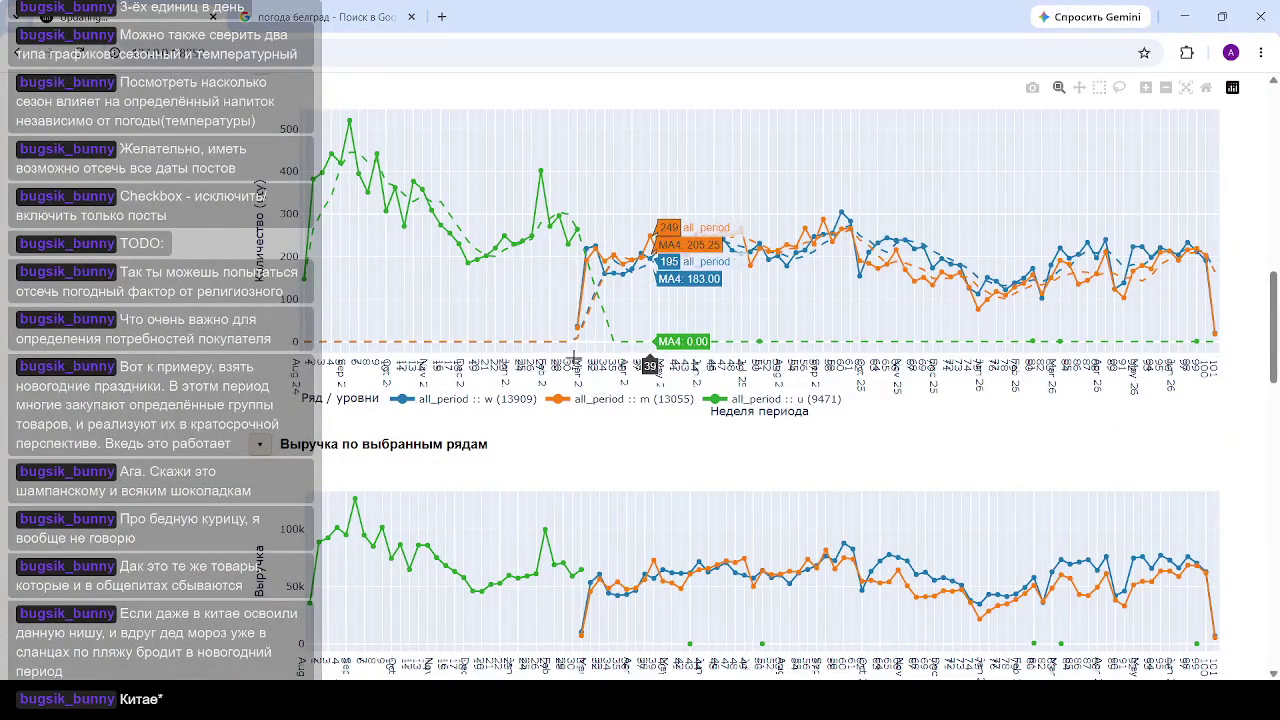
{"action": "scroll", "coordinate": [574, 356], "scroll_direction": "up", "scroll_amount": 10}
{"action": "scroll", "coordinate": [738, 365], "scroll_direction": "down", "scroll_amount": 12}
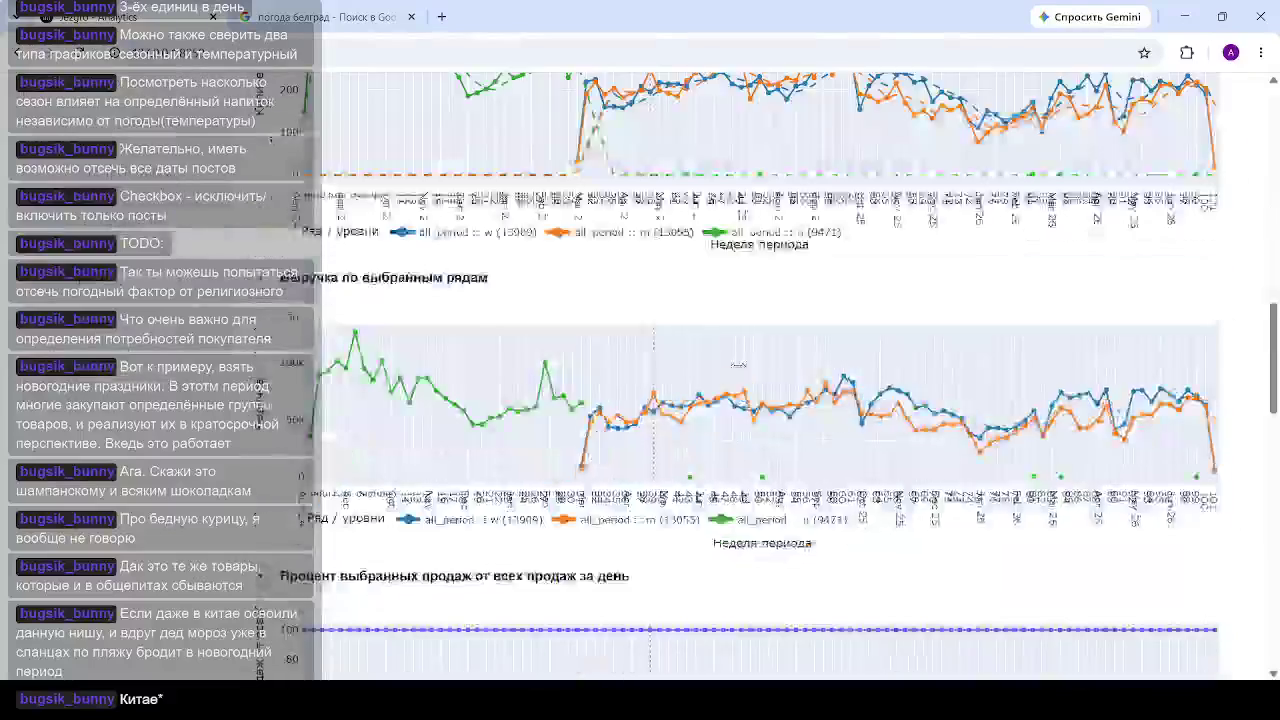
{"action": "scroll", "coordinate": [738, 365], "scroll_direction": "down", "scroll_amount": 10}
{"action": "scroll", "coordinate": [773, 410], "scroll_direction": "up", "scroll_amount": 3}
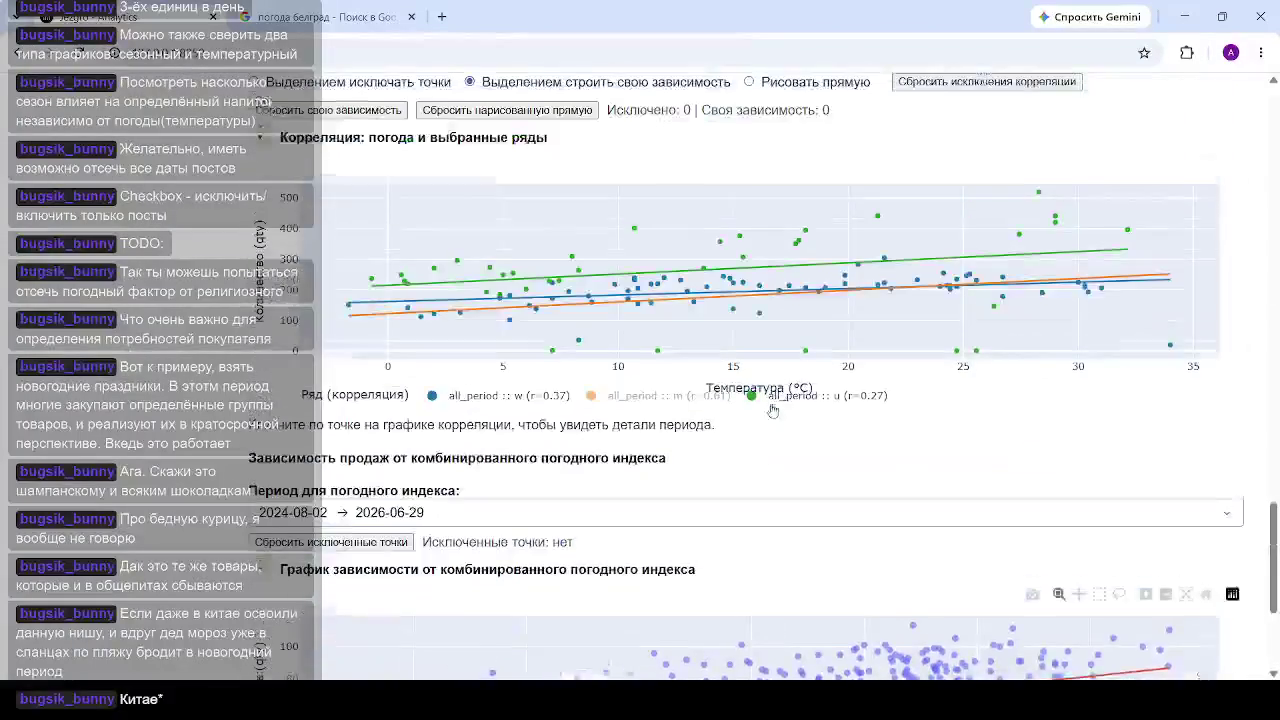
{"action": "scroll", "coordinate": [773, 410], "scroll_direction": "up", "scroll_amount": 1}
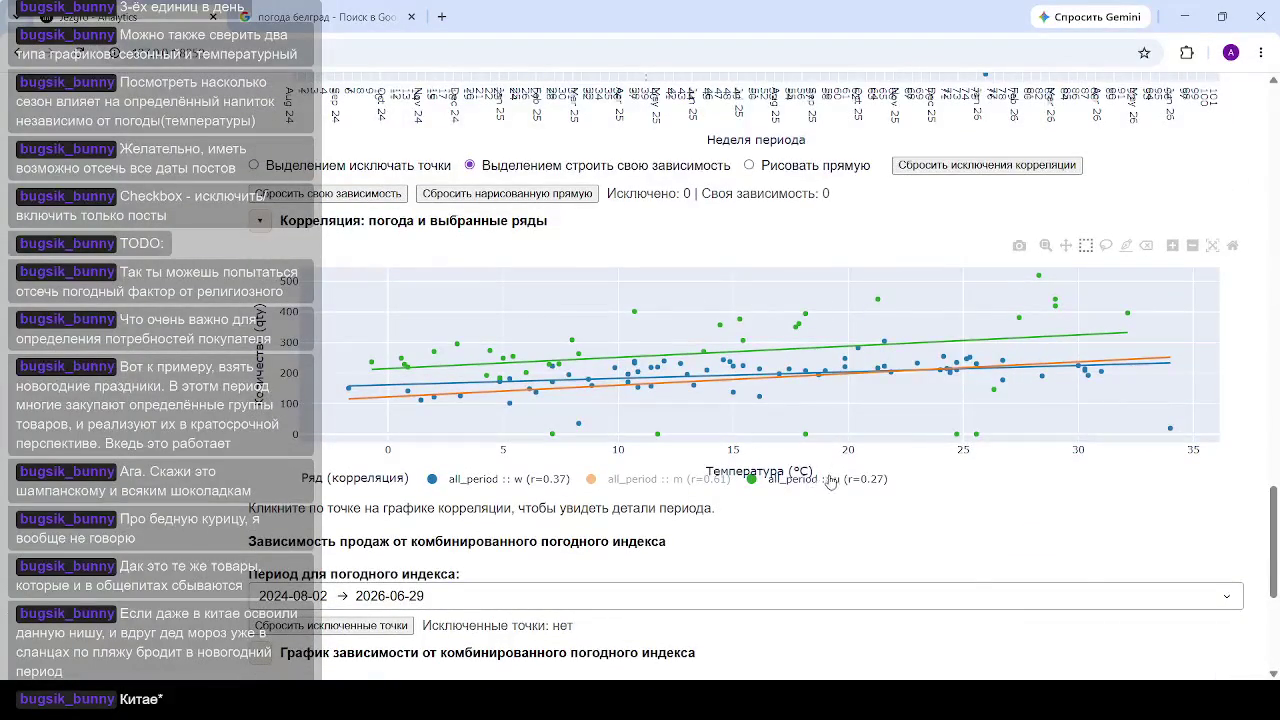
{"action": "left_click", "coordinate": [830, 480]}
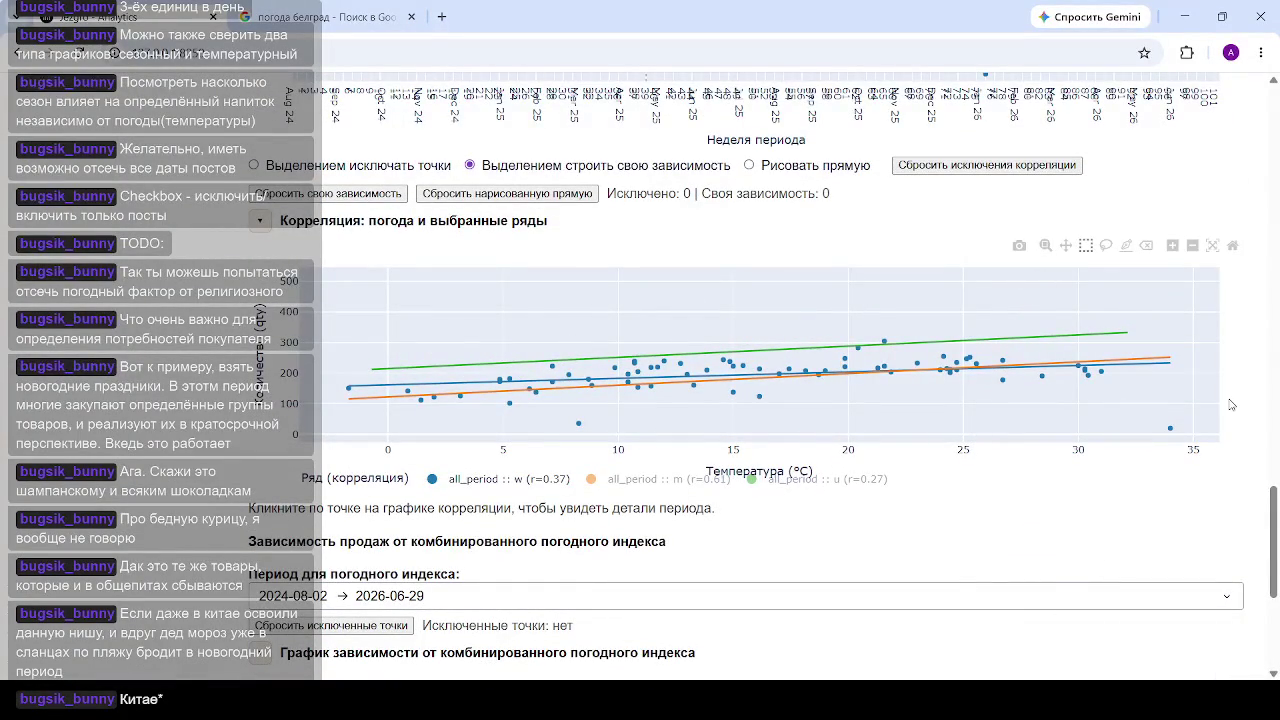
{"action": "left_click", "coordinate": [650, 487]}
{"action": "left_click", "coordinate": [477, 485]}
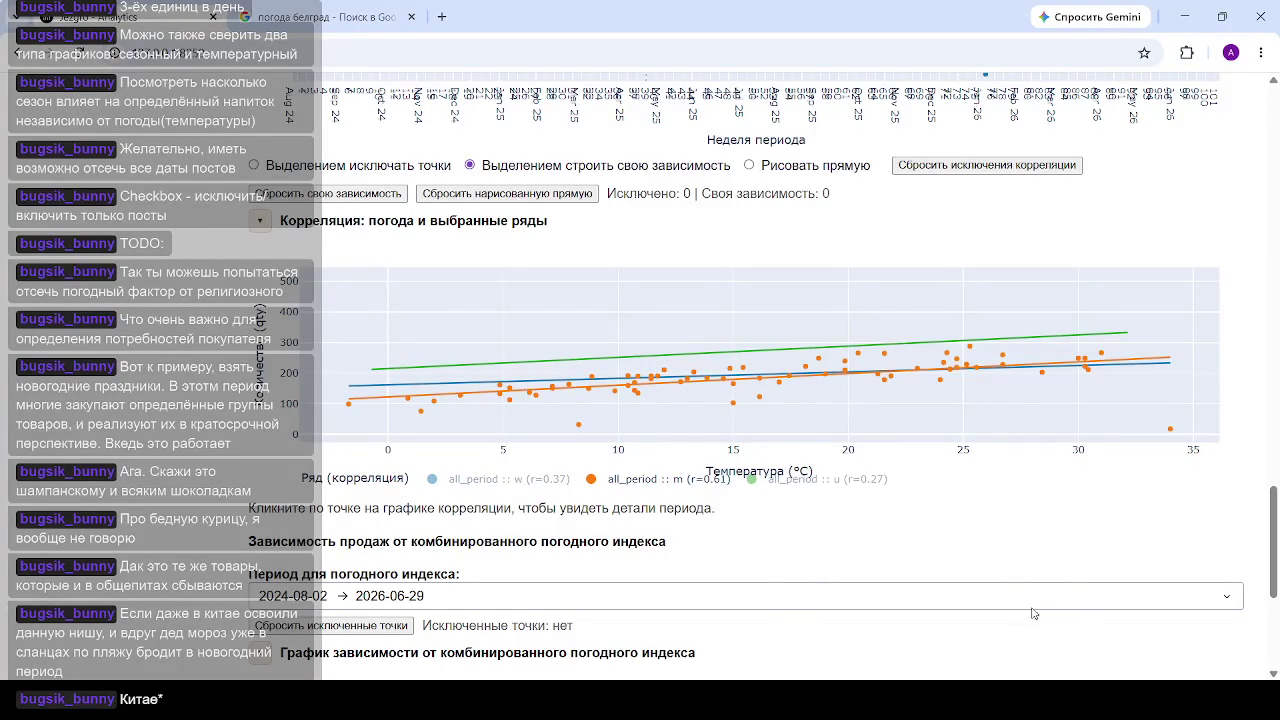